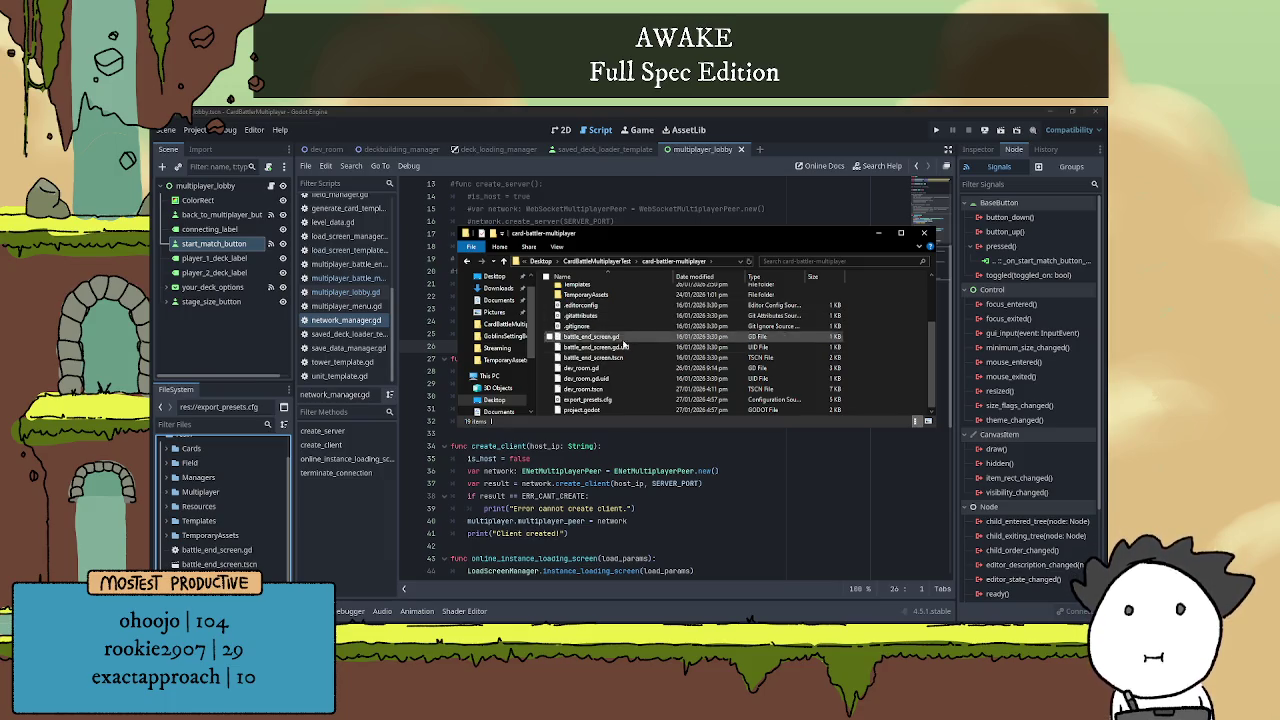
# - Select export_presets.cfg and go up to the CardBattleMultiplayerTest folder
pyautogui.click(627, 401)
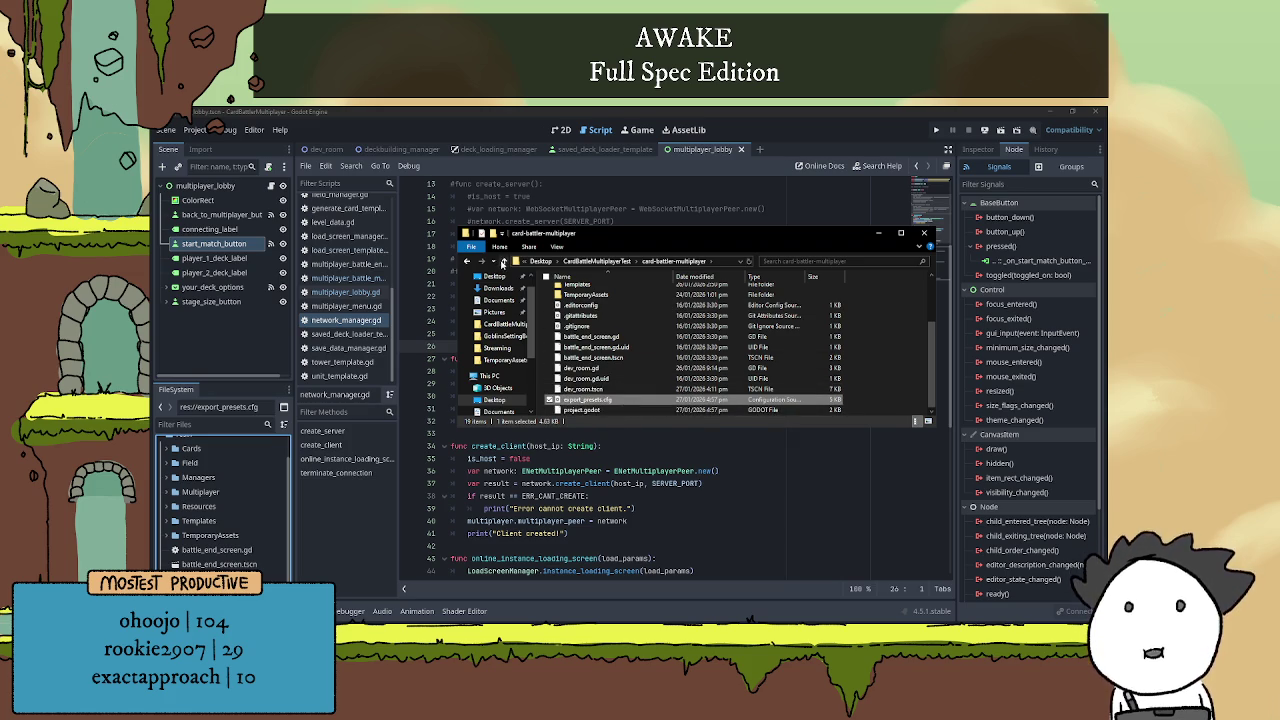
pyautogui.click(504, 261)
# - Export the Web (Runnable) preset as CardBattlerMultiplayer.html, then close the Export window
pyautogui.click(232, 130)
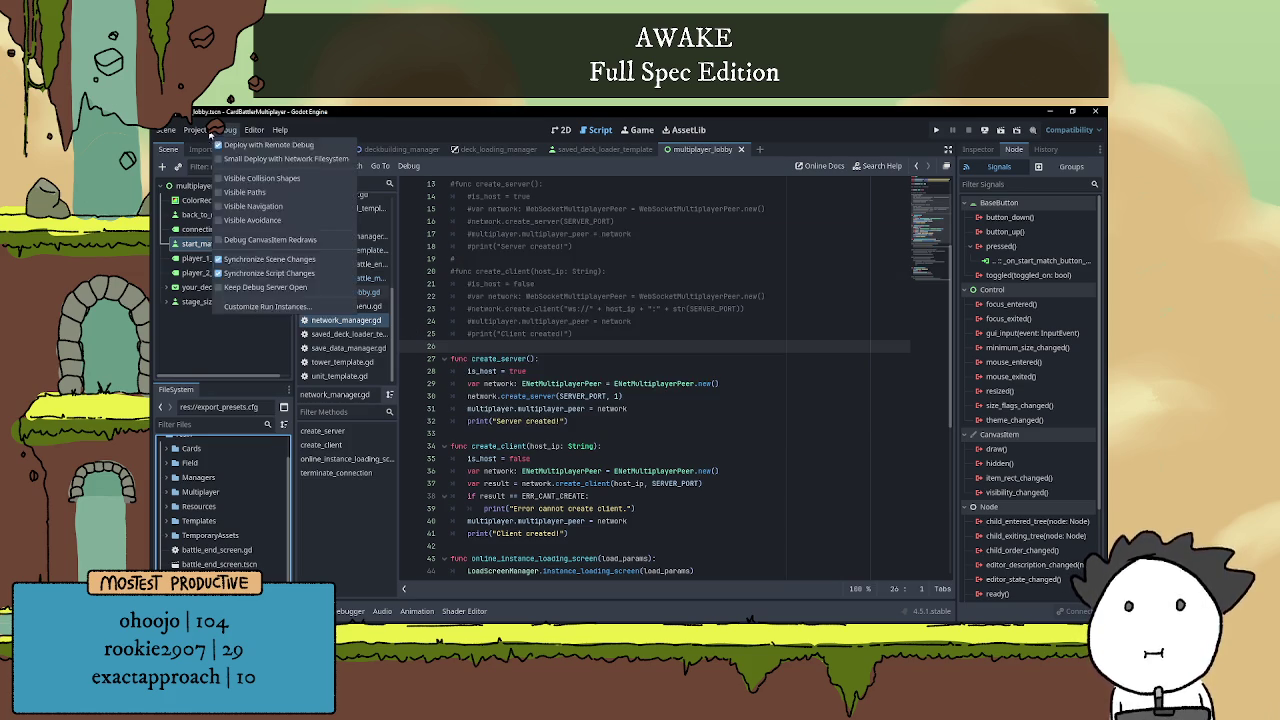
pyautogui.click(205, 202)
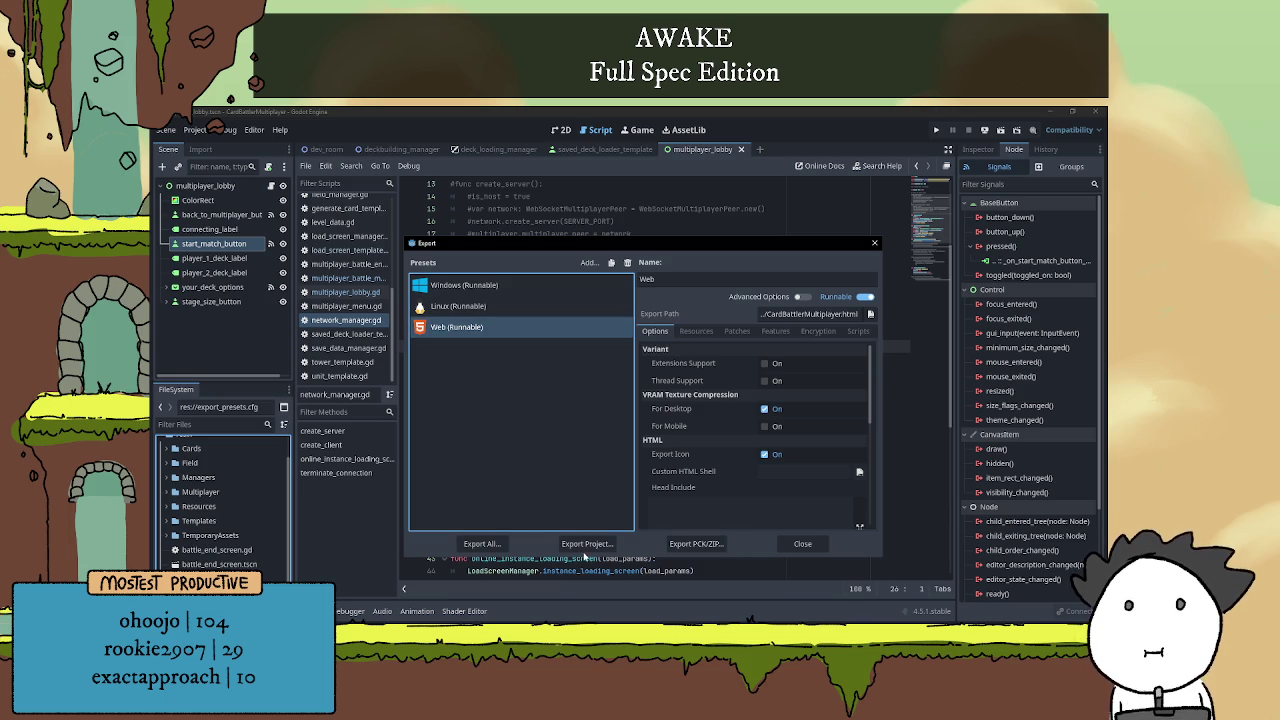
pyautogui.click(587, 543)
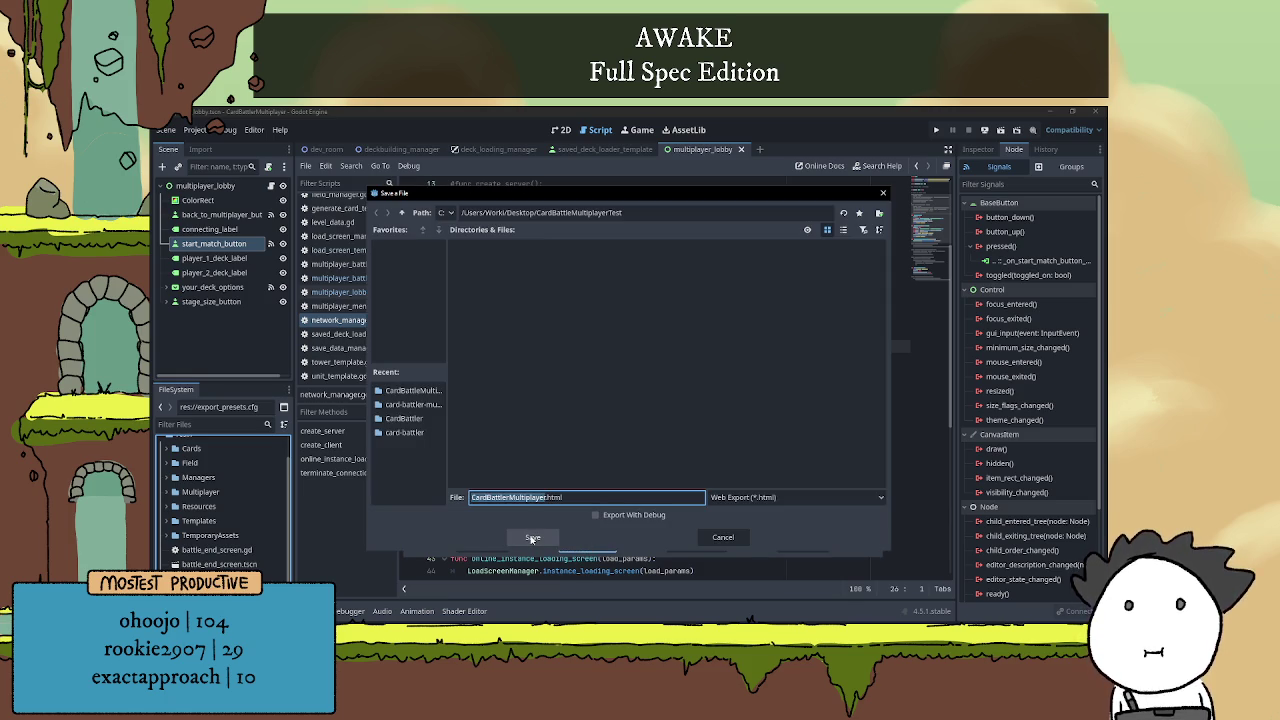
pyautogui.click(532, 538)
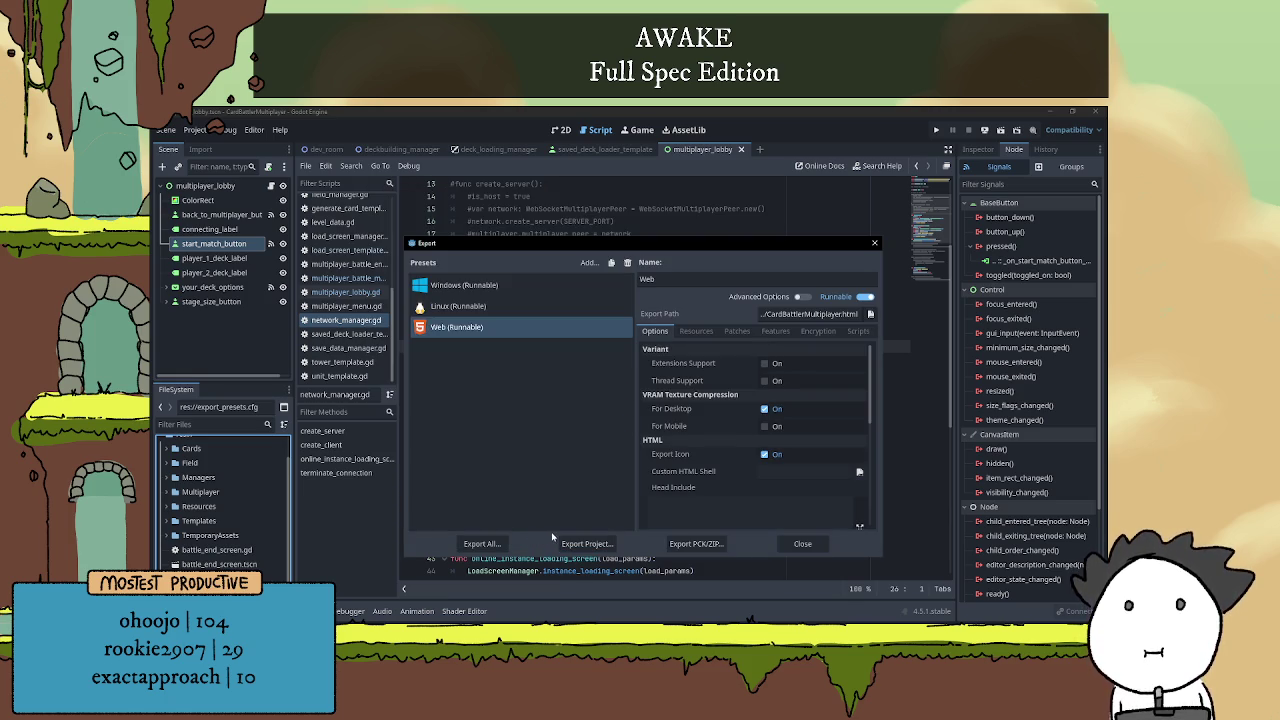
pyautogui.click(802, 543)
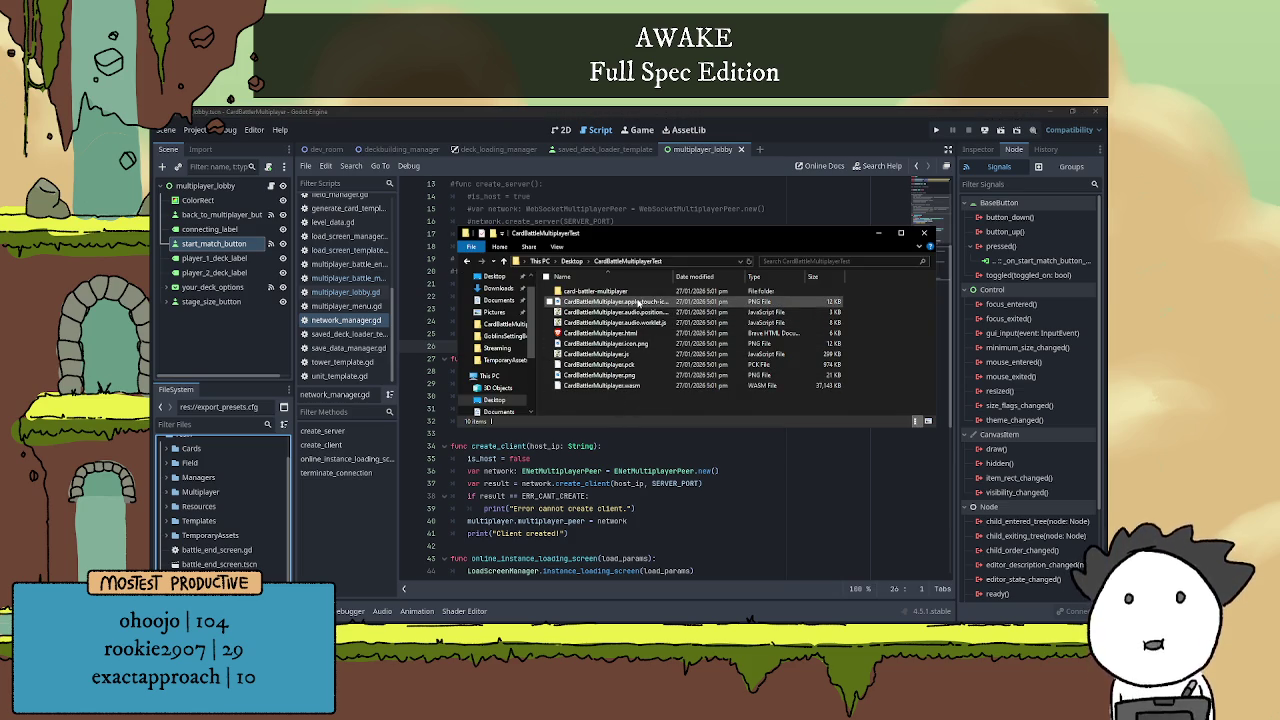
# - Select the nine CardBattlerMultiplayer web files, then open the card-battler-multiplayer folder
pyautogui.moveTo(648, 405); pyautogui.dragTo(601, 308)
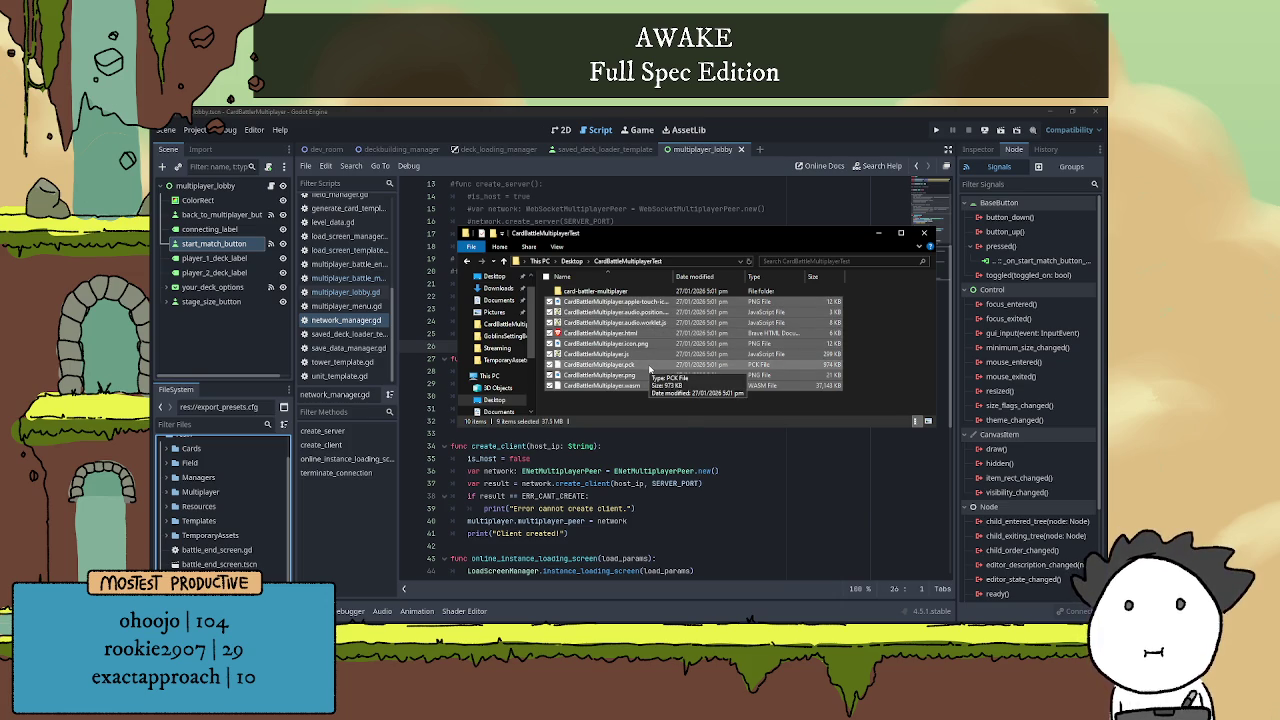
pyautogui.click(631, 408)
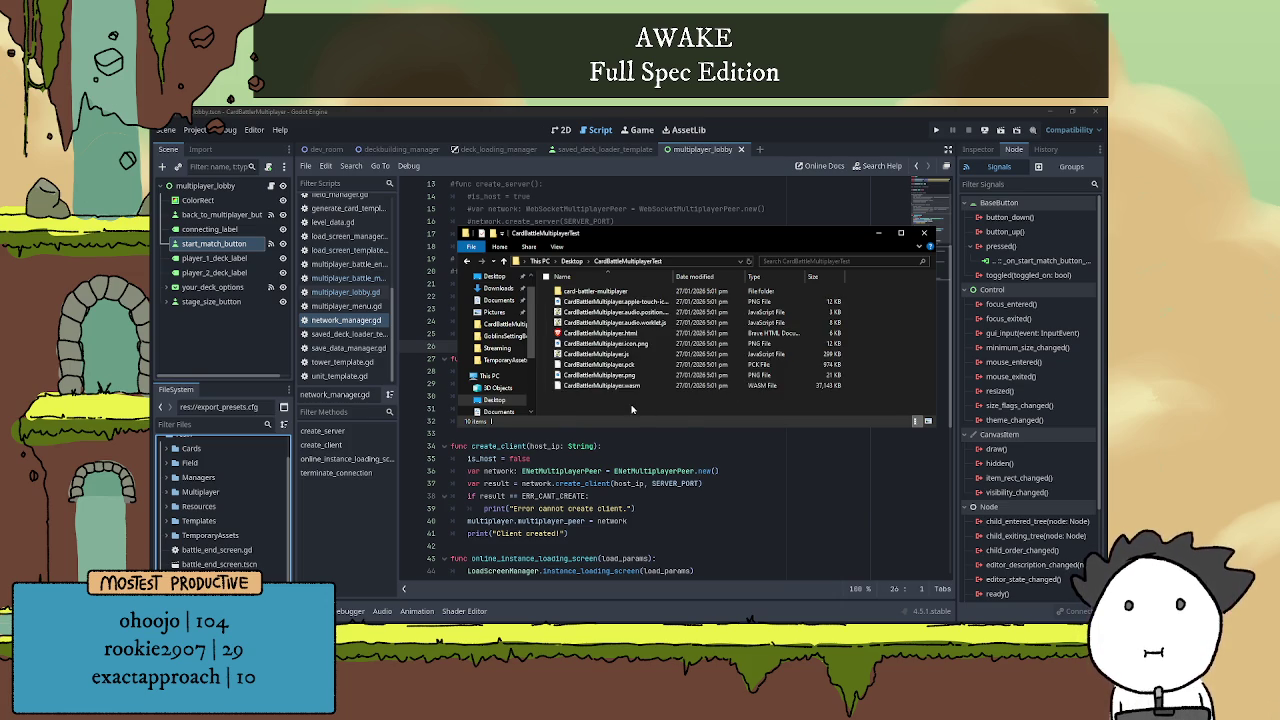
pyautogui.moveTo(631, 408)
pyautogui.mouseDown()
pyautogui.moveTo(605, 298)
pyautogui.moveTo(607, 313)
pyautogui.mouseUp()
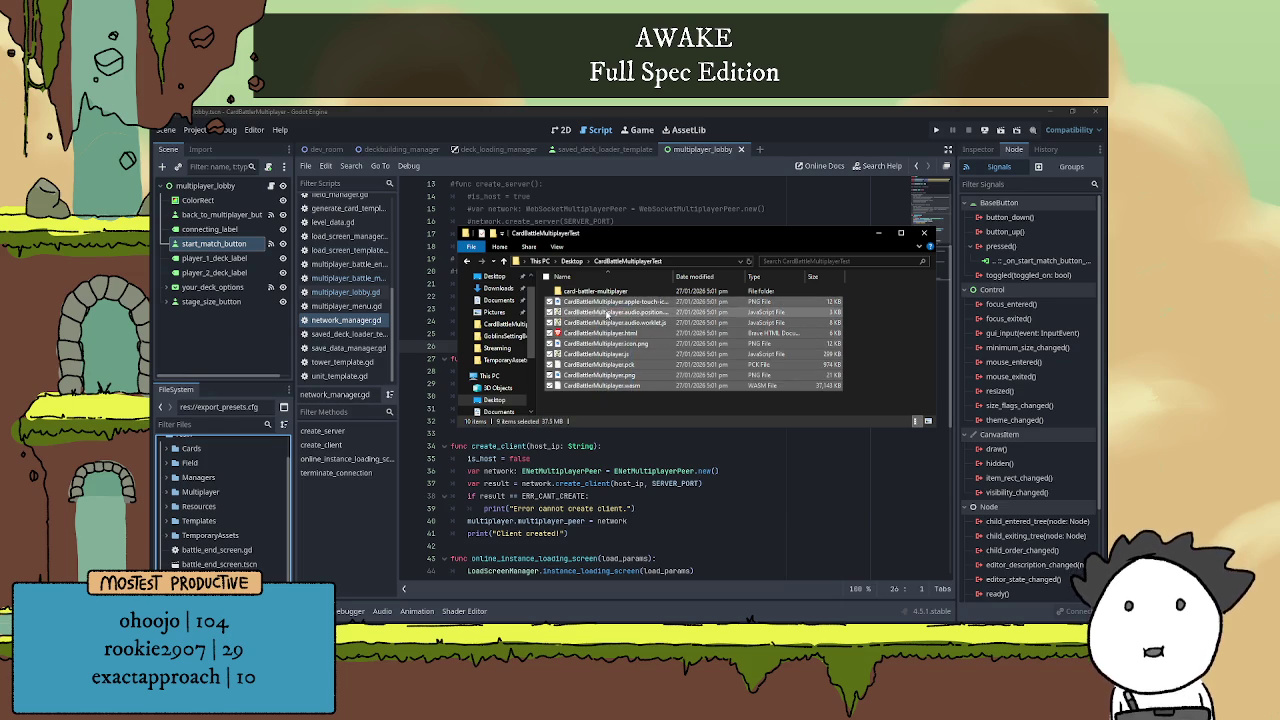
pyautogui.doubleClick(596, 290)
pyautogui.scroll(-3, 628, 388)
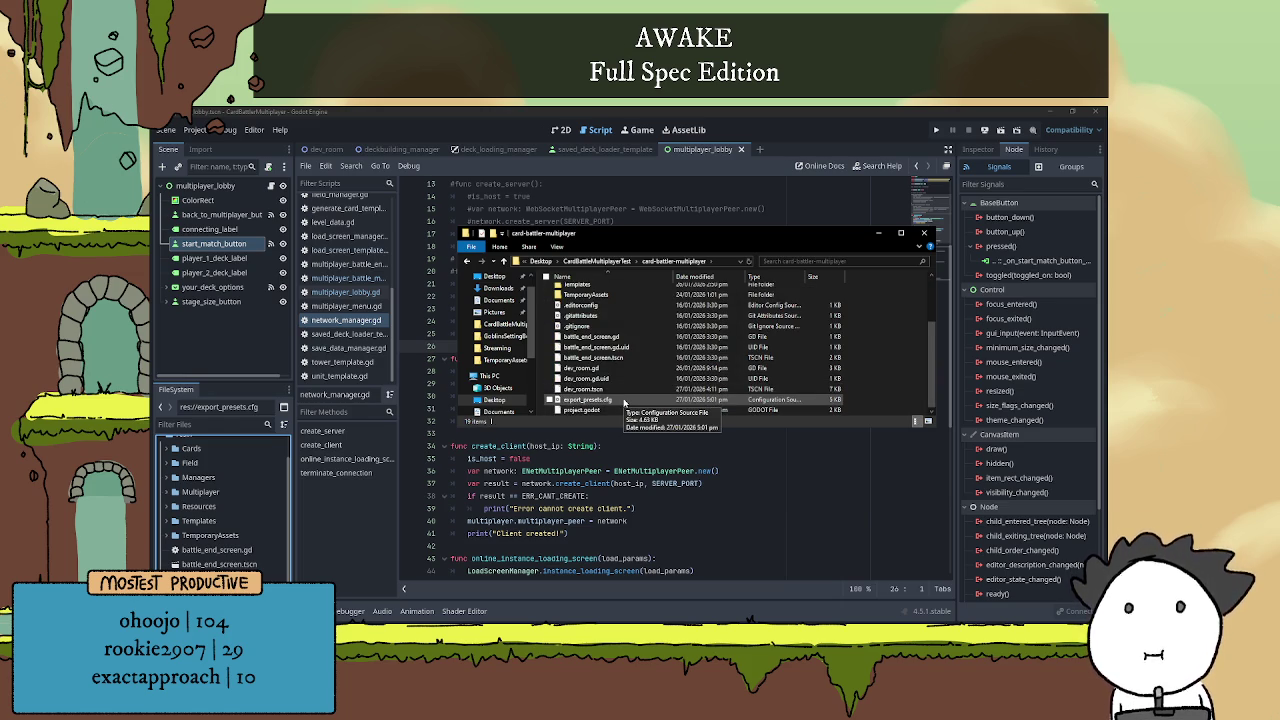
# - Inspect .editorconfig and dev_room.gd.uid, then go up to CardBattleMultiplayerTest
pyautogui.click(621, 305)
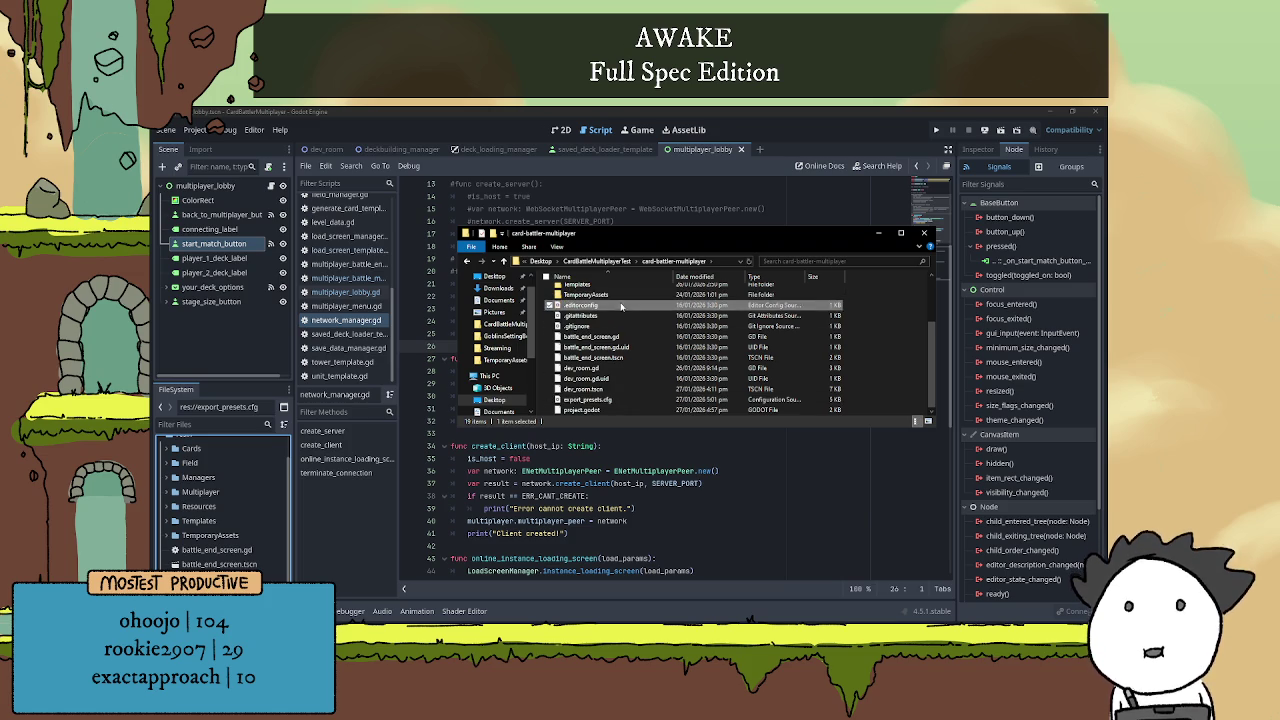
pyautogui.scroll(3, 628, 395)
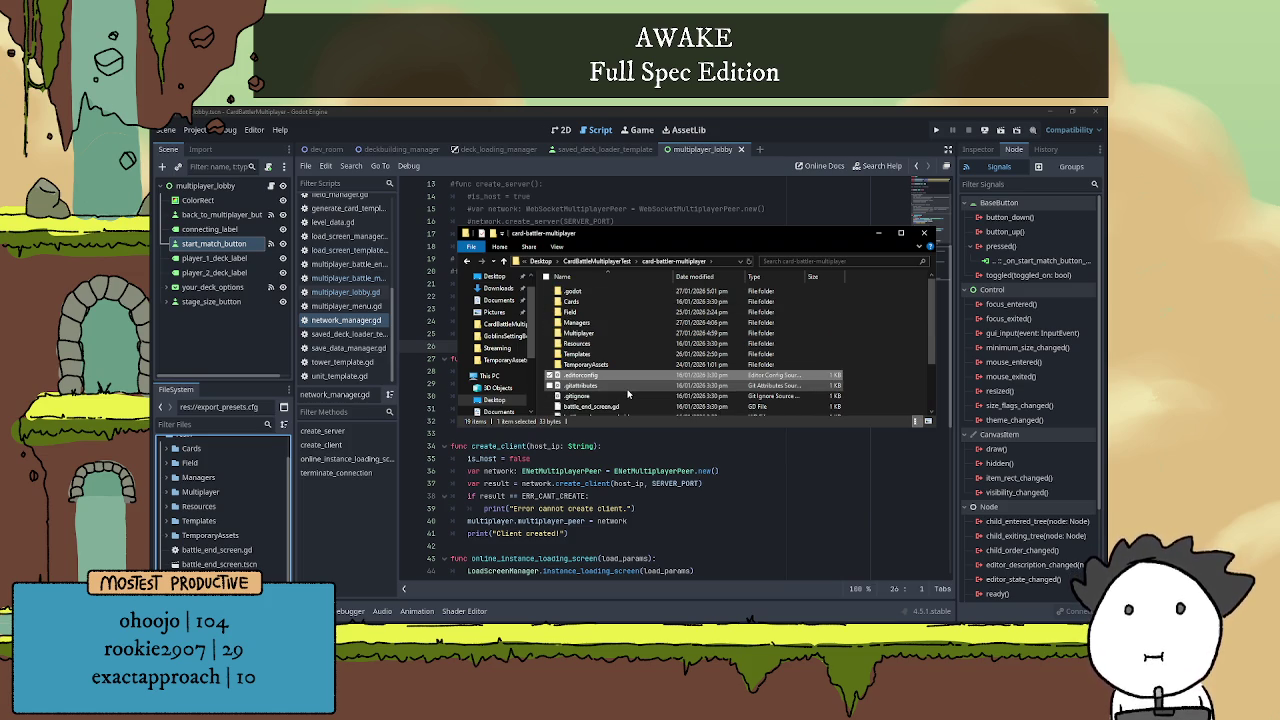
pyautogui.scroll(-3, 628, 395)
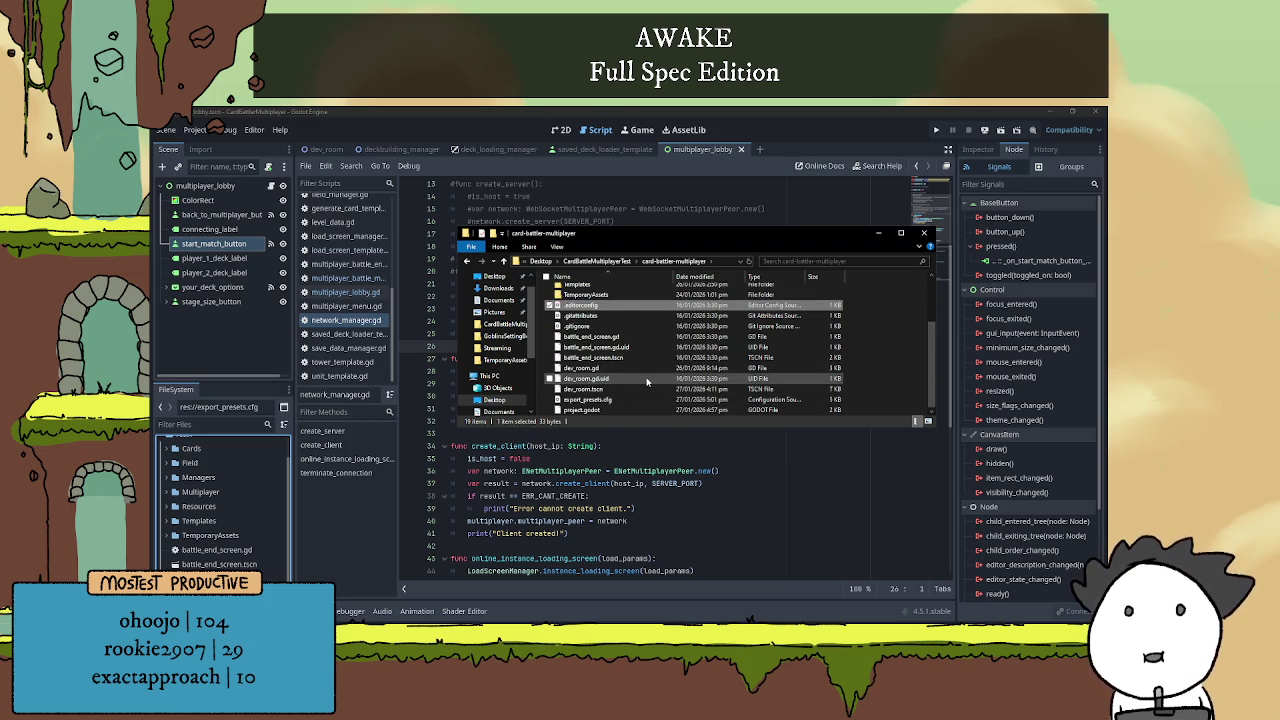
pyautogui.click(626, 378)
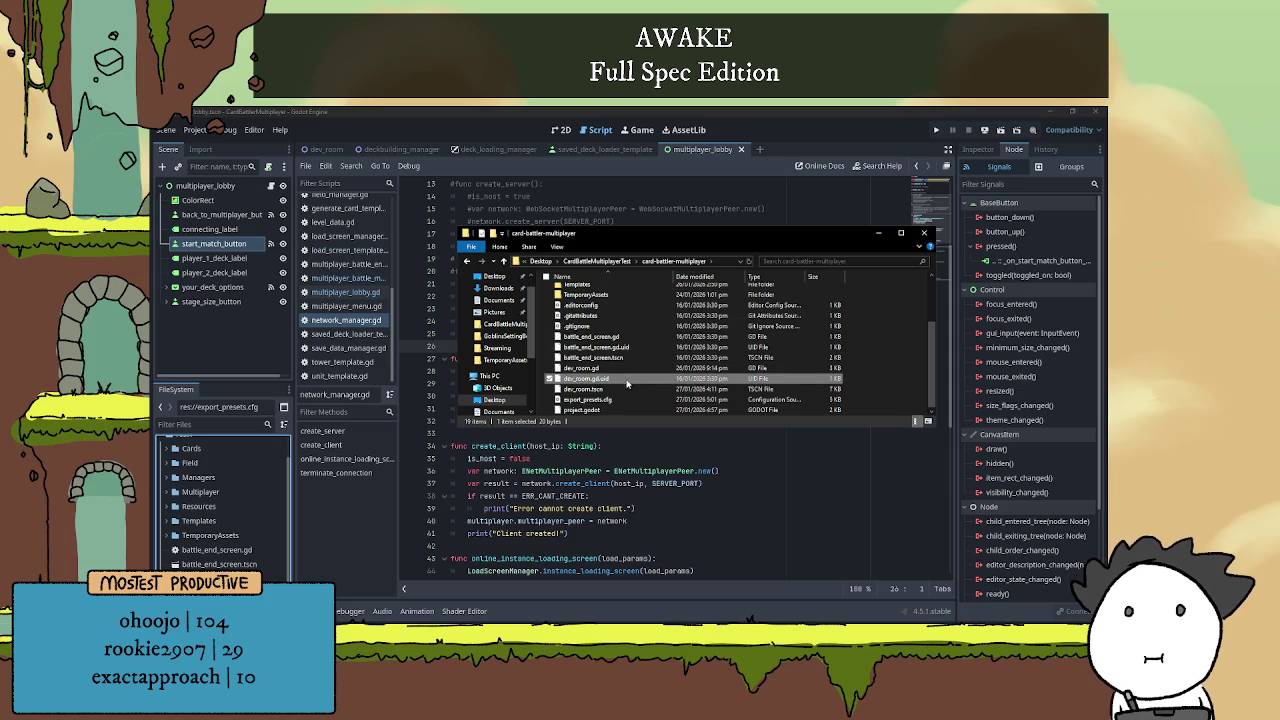
pyautogui.scroll(3, 626, 365)
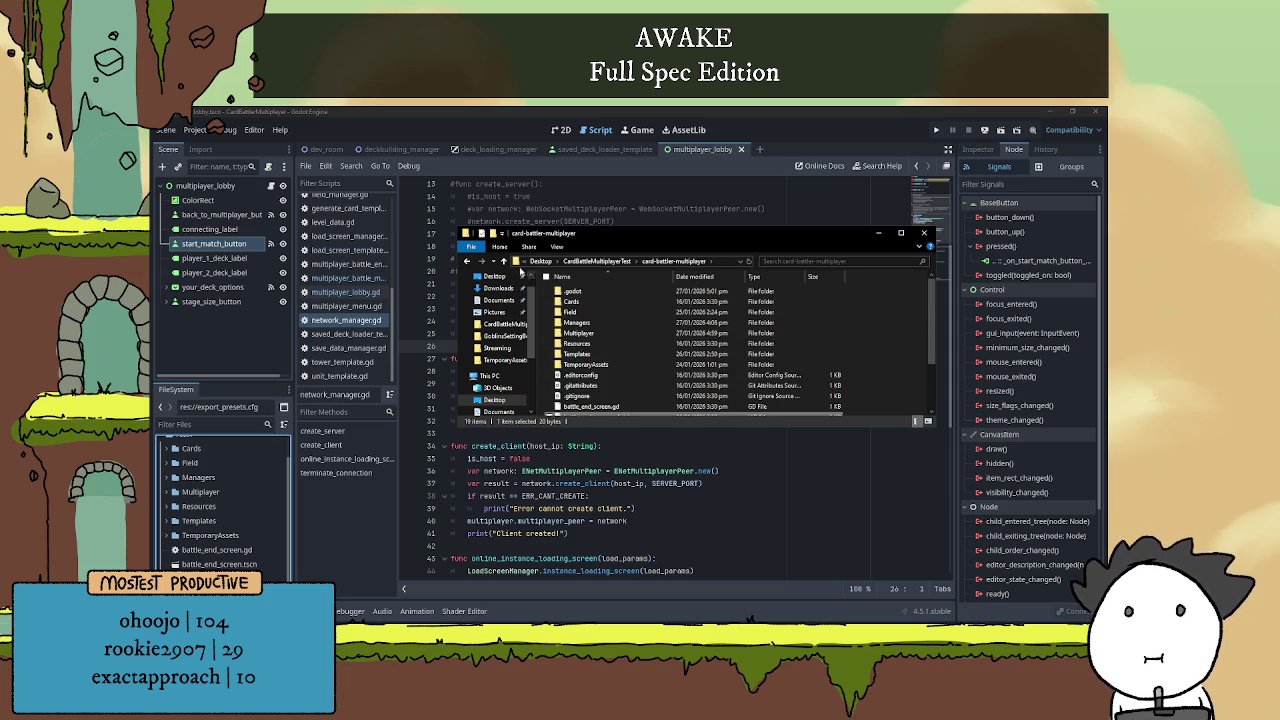
pyautogui.click(504, 261)
# - Close File Explorer and return to the Godot editor, selecting the Cards folder
pyautogui.click(924, 232)
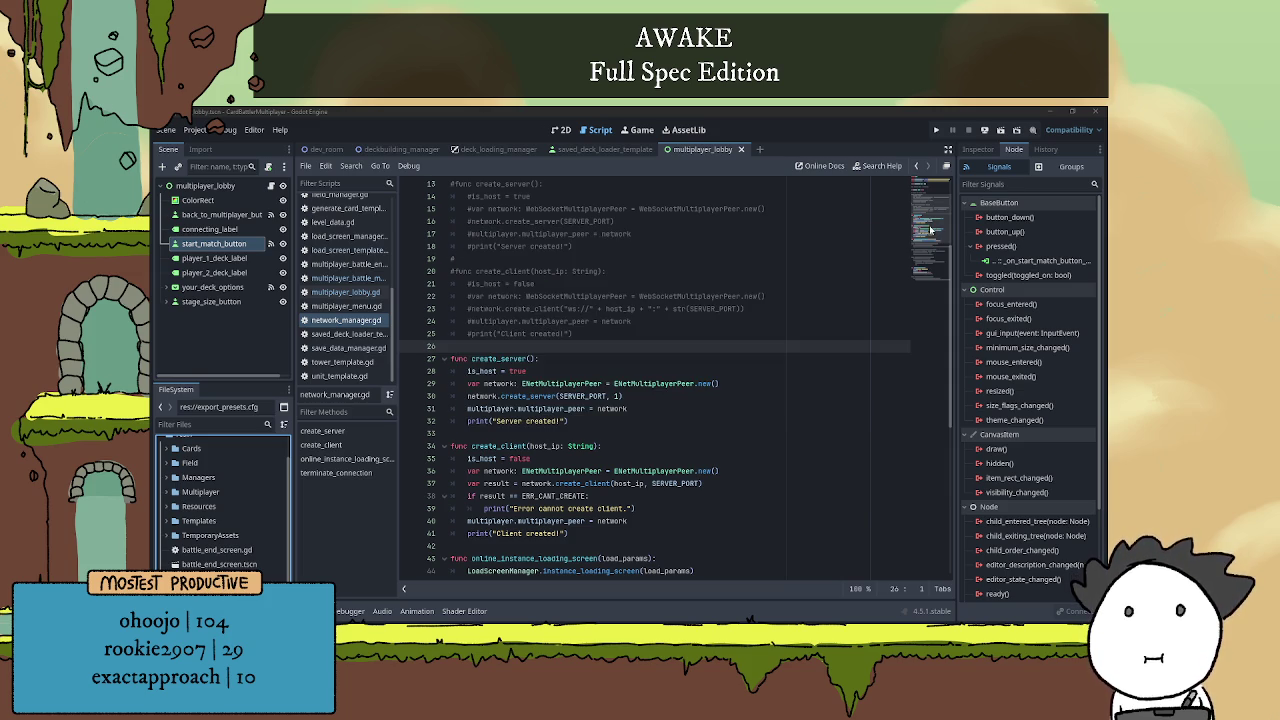
pyautogui.click(218, 564)
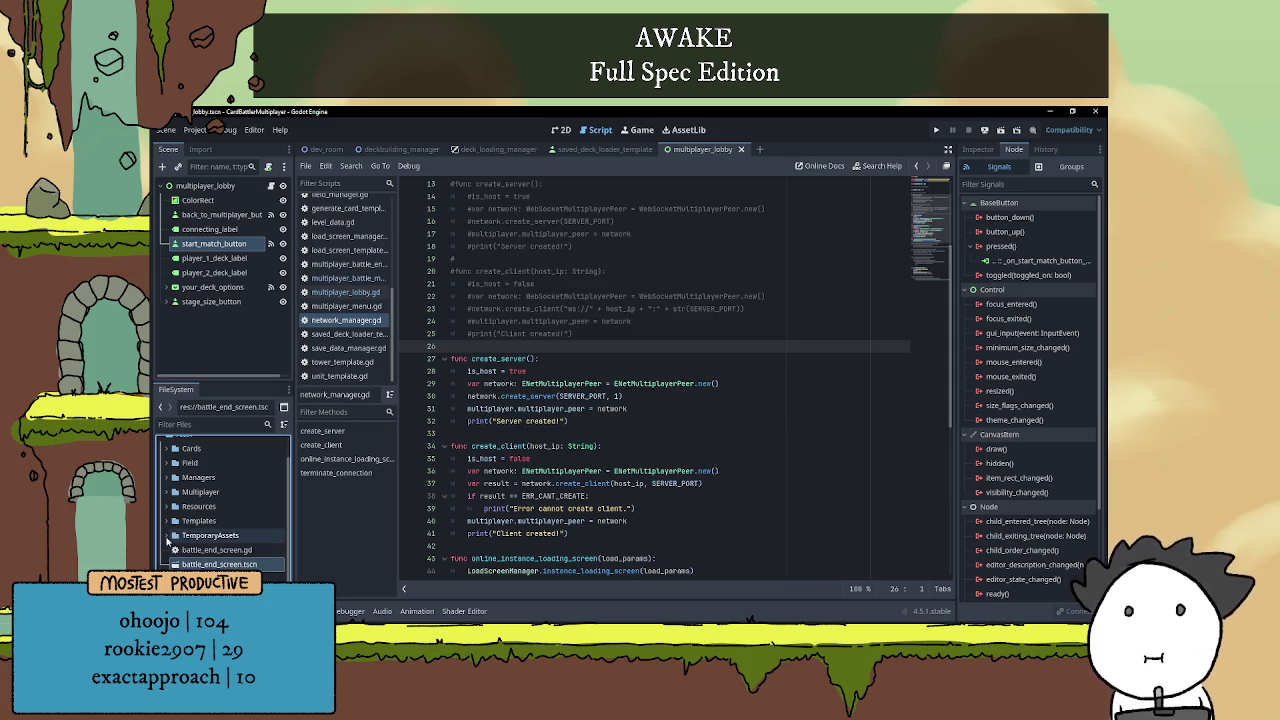
pyautogui.scroll(1, 167, 540)
pyautogui.click(167, 476)
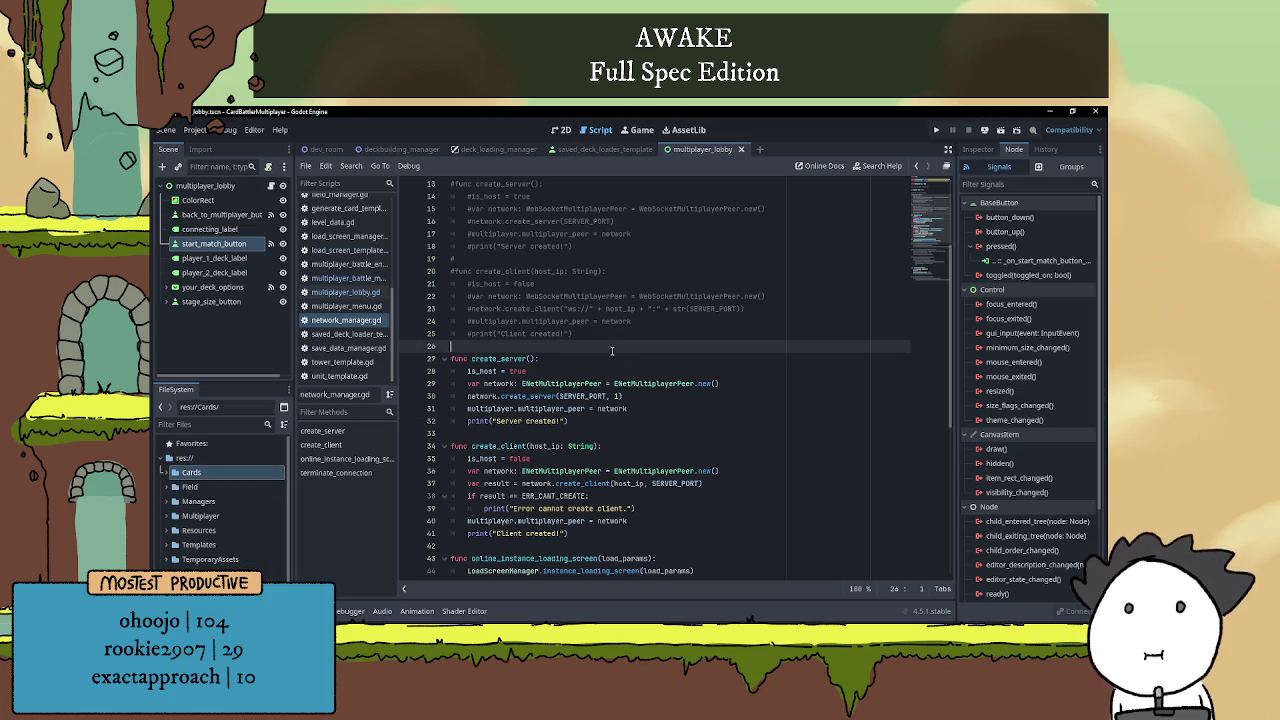
pyautogui.scroll(4, 633, 449)
pyautogui.scroll(-2, 633, 449)
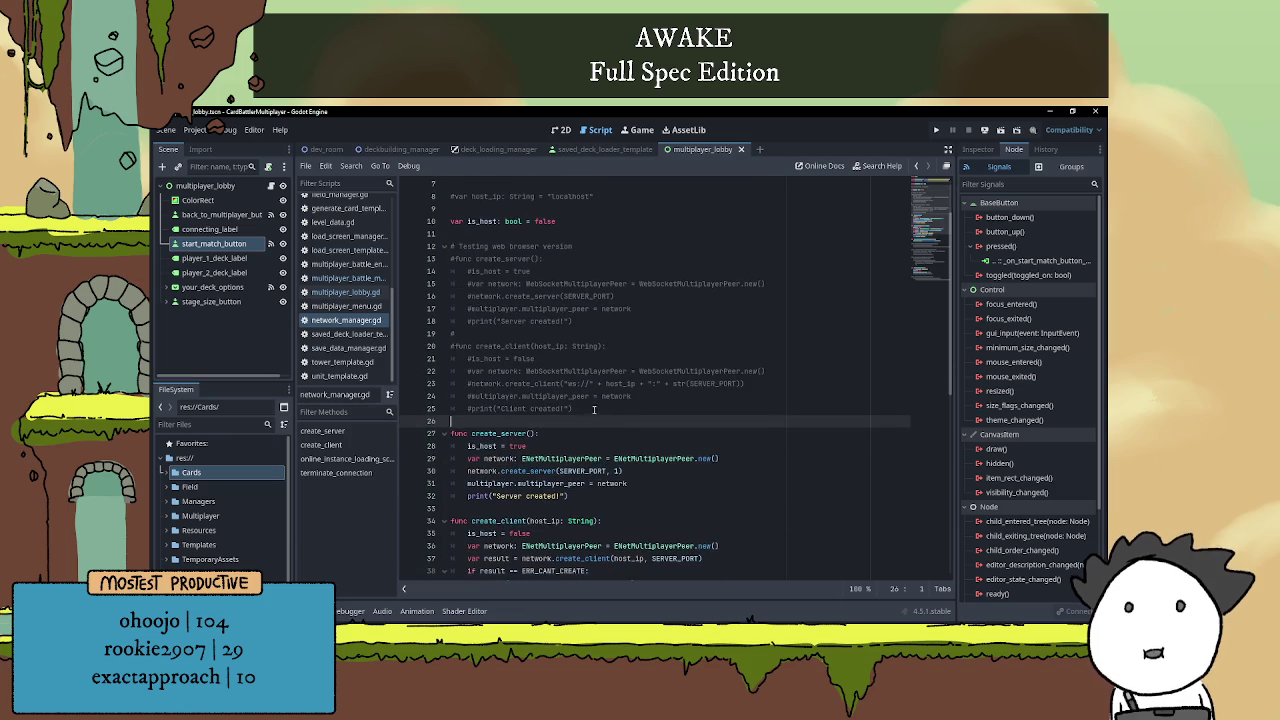
# - Delete the commented-out WebSocket functions (lines 12–25) and the leftover blank lines
pyautogui.moveTo(595, 409)
pyautogui.mouseDown()
pyautogui.moveTo(450, 412)
pyautogui.moveTo(411, 246)
pyautogui.mouseUp()
pyautogui.press('Delete')
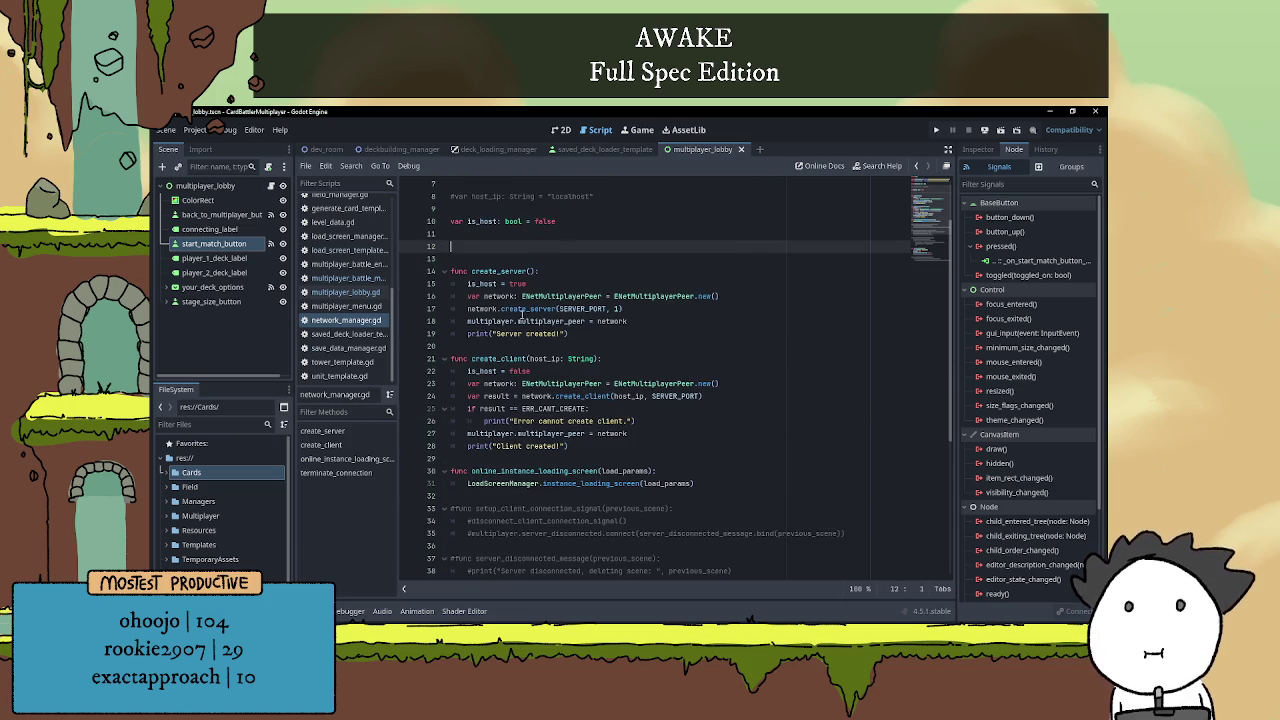
pyautogui.click(486, 258)
pyautogui.press('BackSpace')
pyautogui.press('BackSpace')
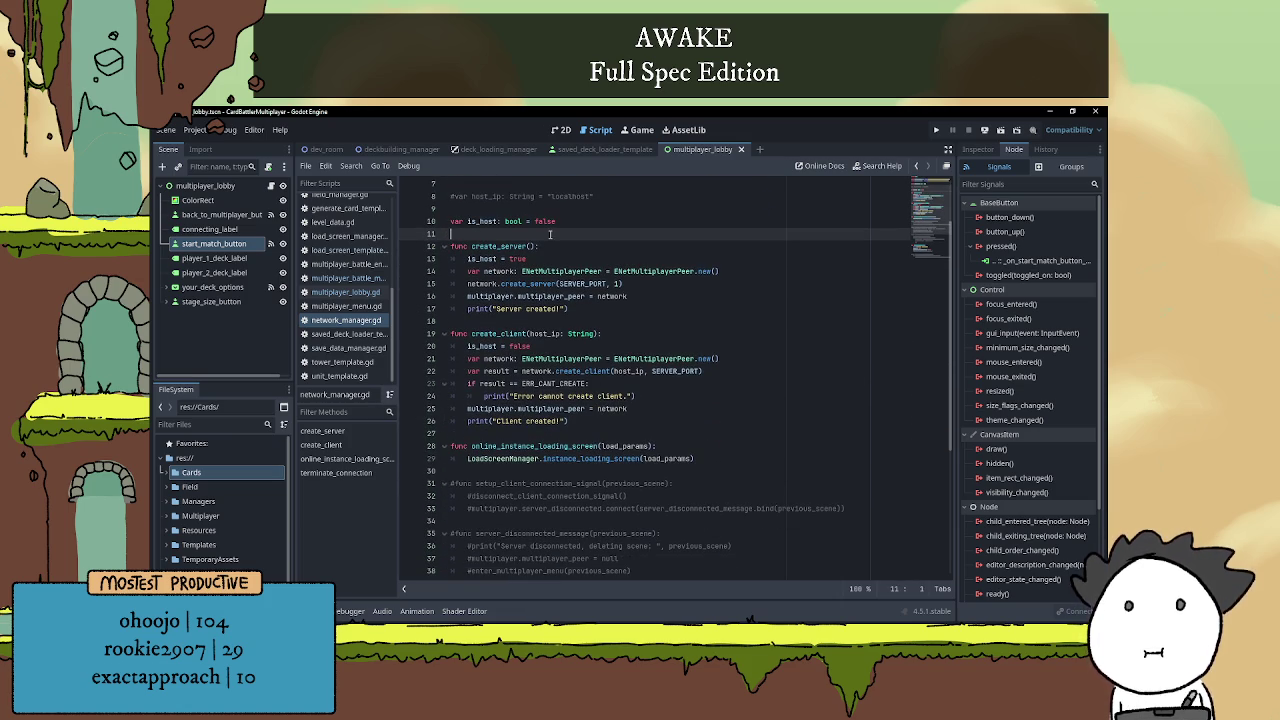
pyautogui.scroll(2, 628, 346)
pyautogui.click(621, 283)
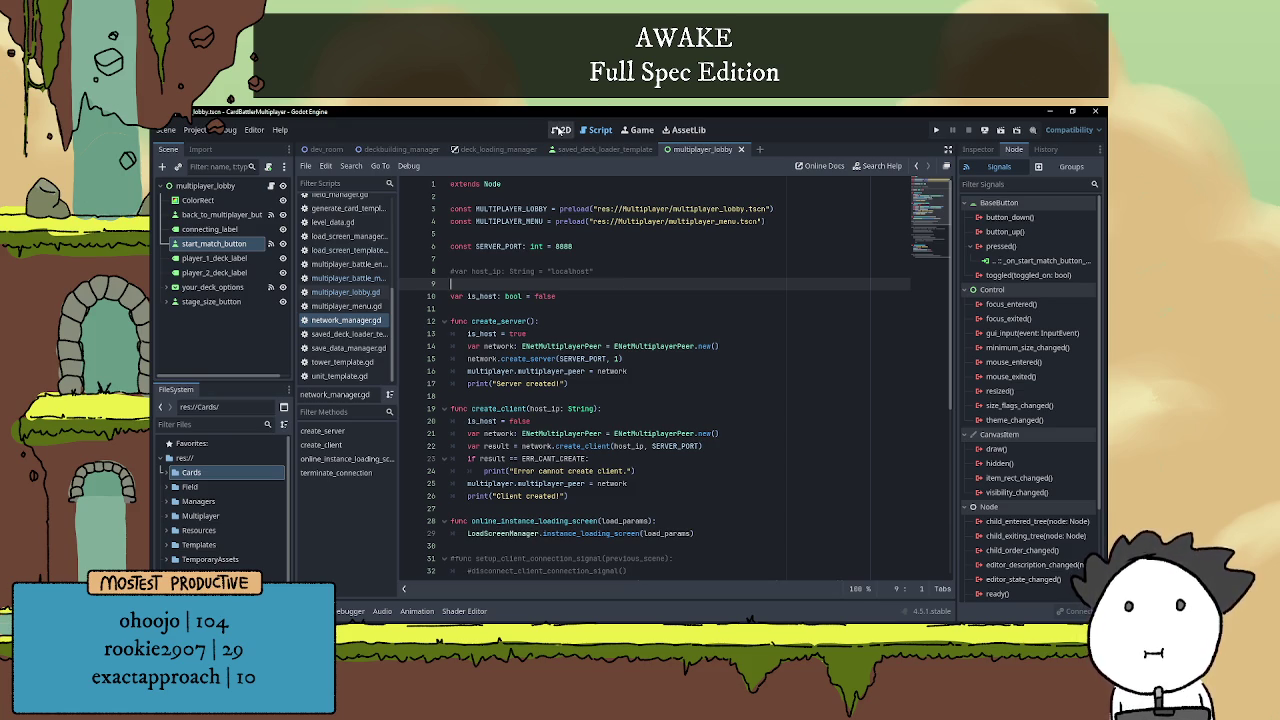
# - Filter the FileSystem with 'load', then 'multipl', and pick the multiplayer menu scene
pyautogui.click(558, 132)
pyautogui.scroll(-2, 706, 399)
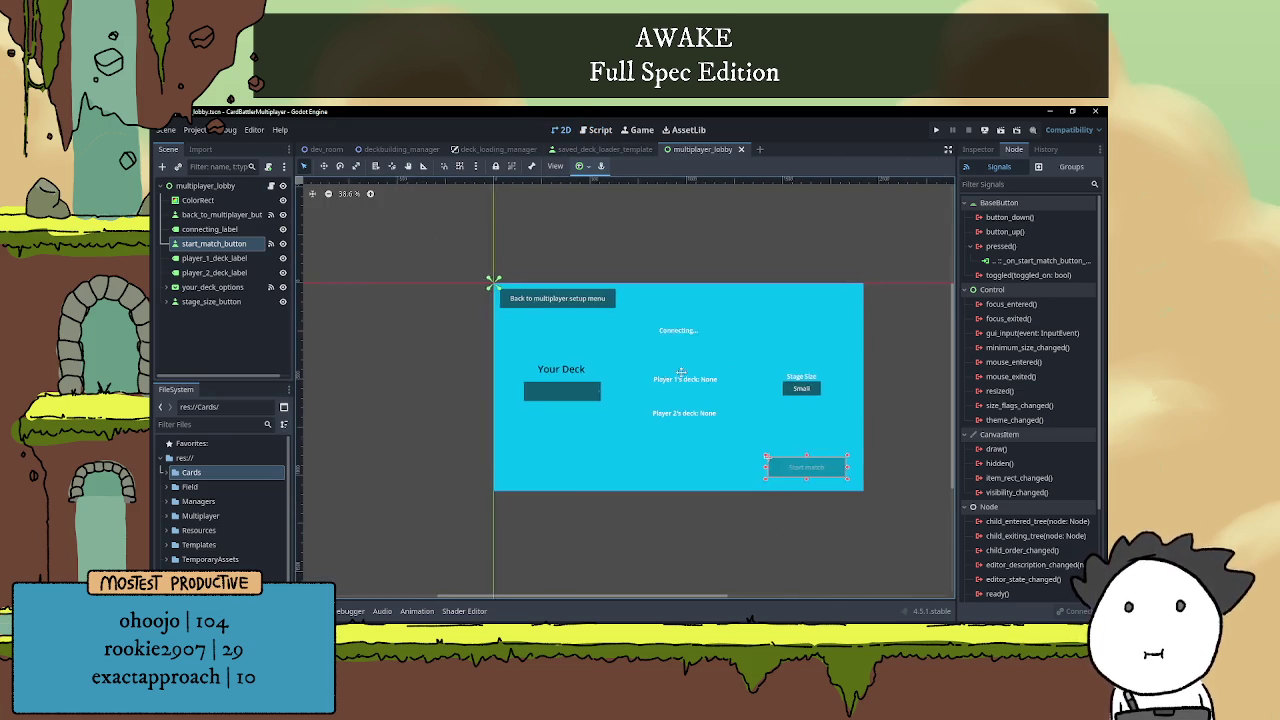
pyautogui.scroll(3, 651, 377)
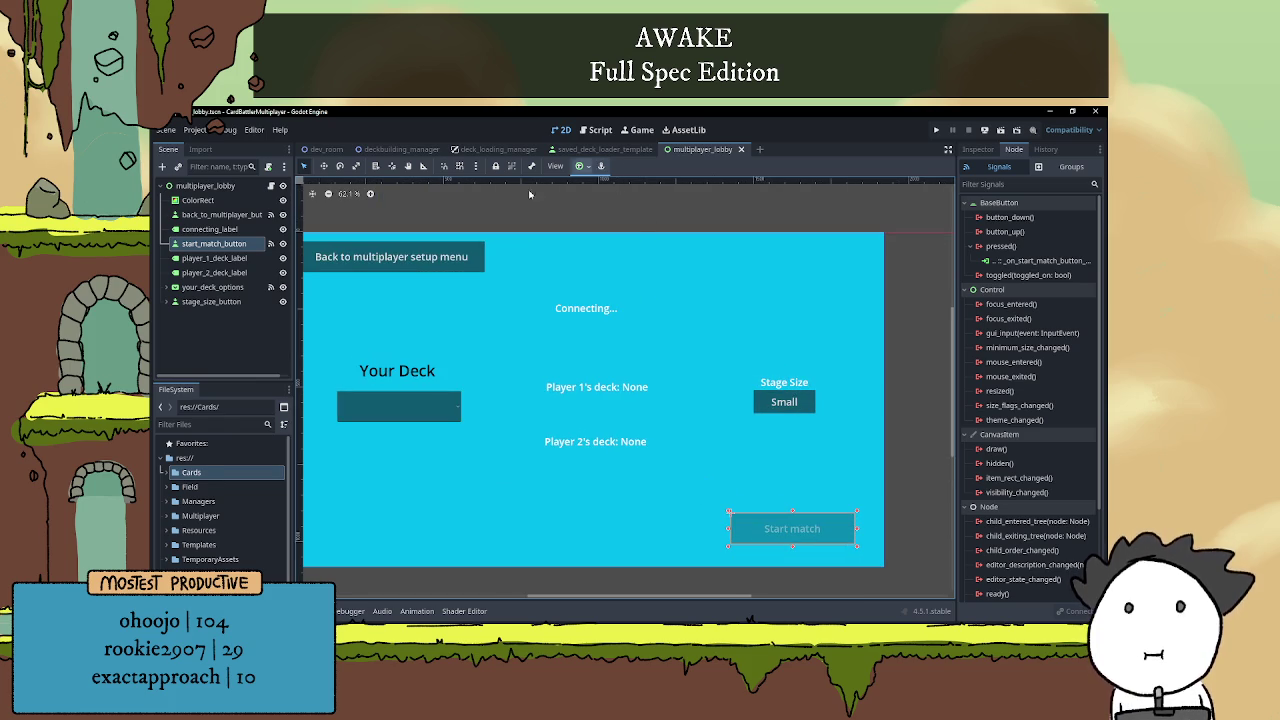
pyautogui.click(208, 425)
pyautogui.write('load')
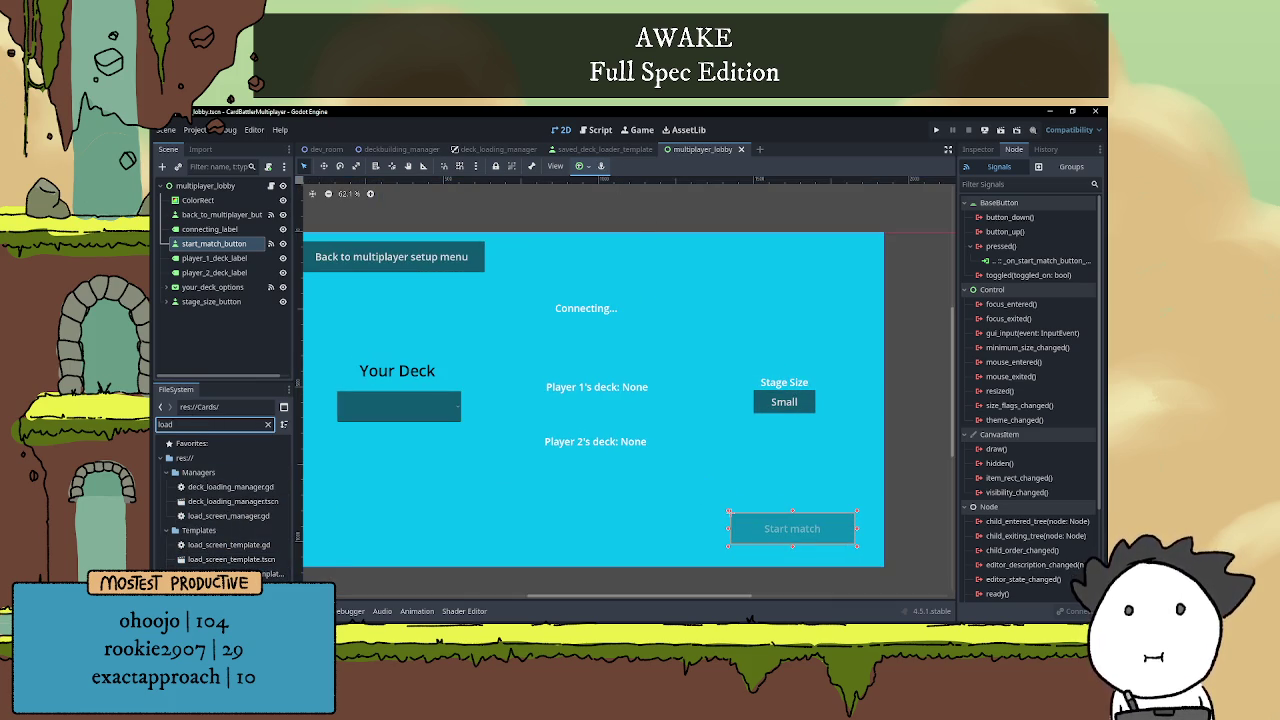
pyautogui.click(267, 424)
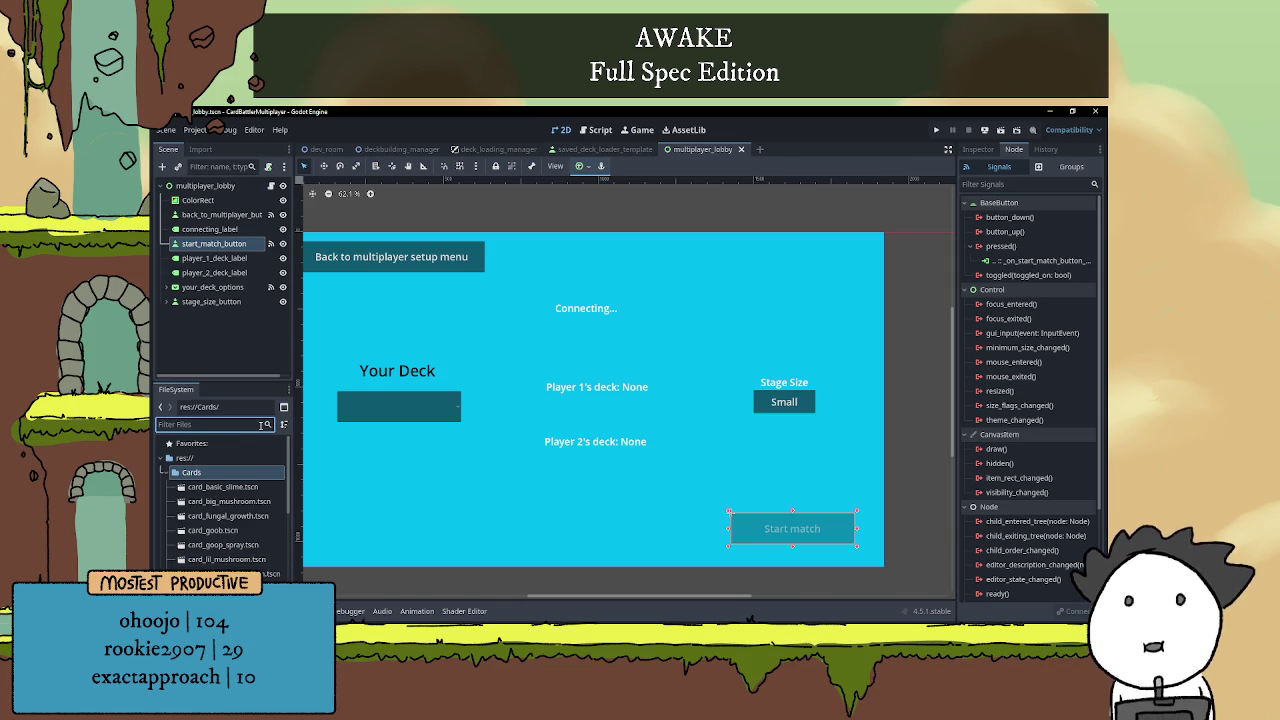
pyautogui.write('multipl')
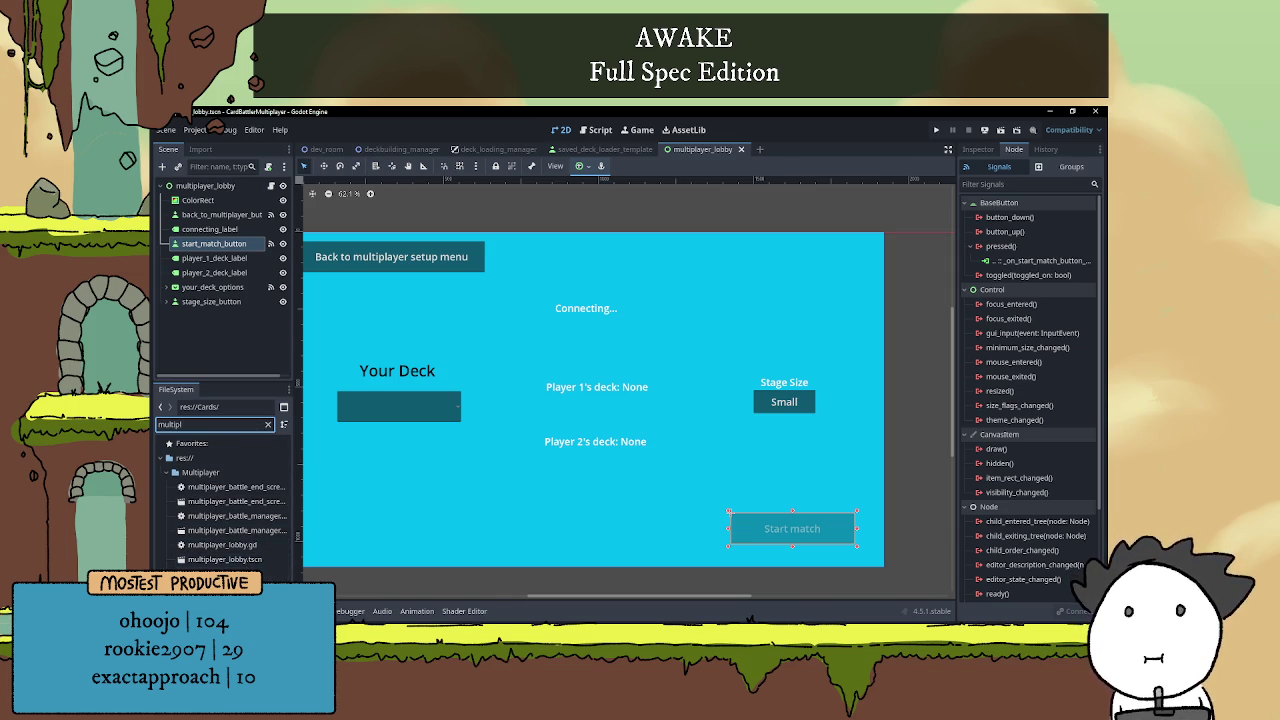
pyautogui.click(225, 559)
# - Open multiplayer_menu.tscn and inspect the line_edit and root node properties
pyautogui.doubleClick(225, 573)
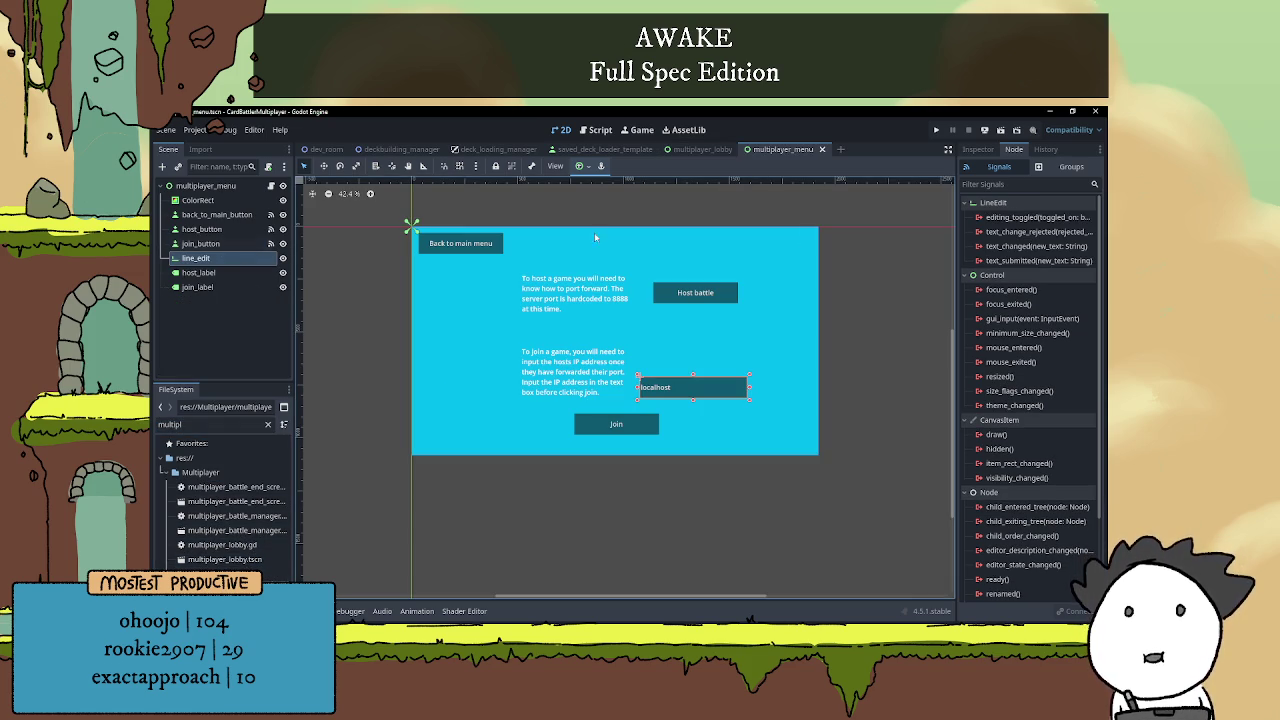
pyautogui.click(978, 149)
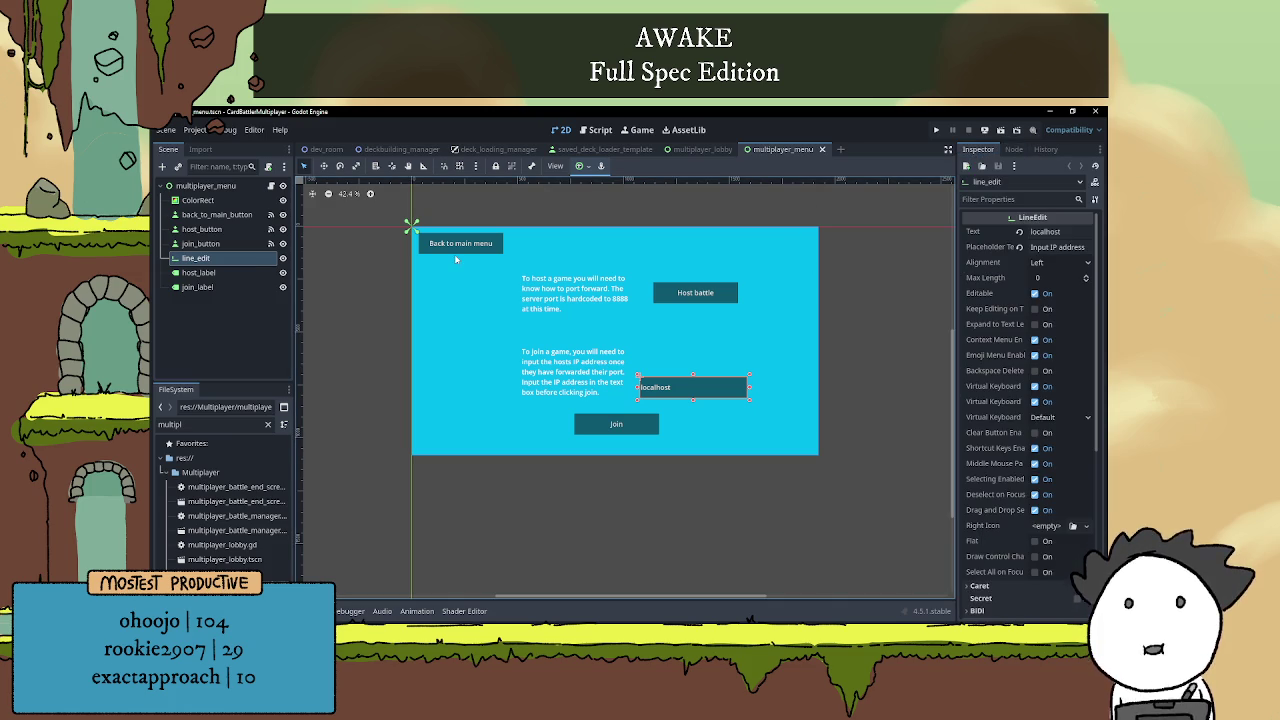
pyautogui.click(222, 187)
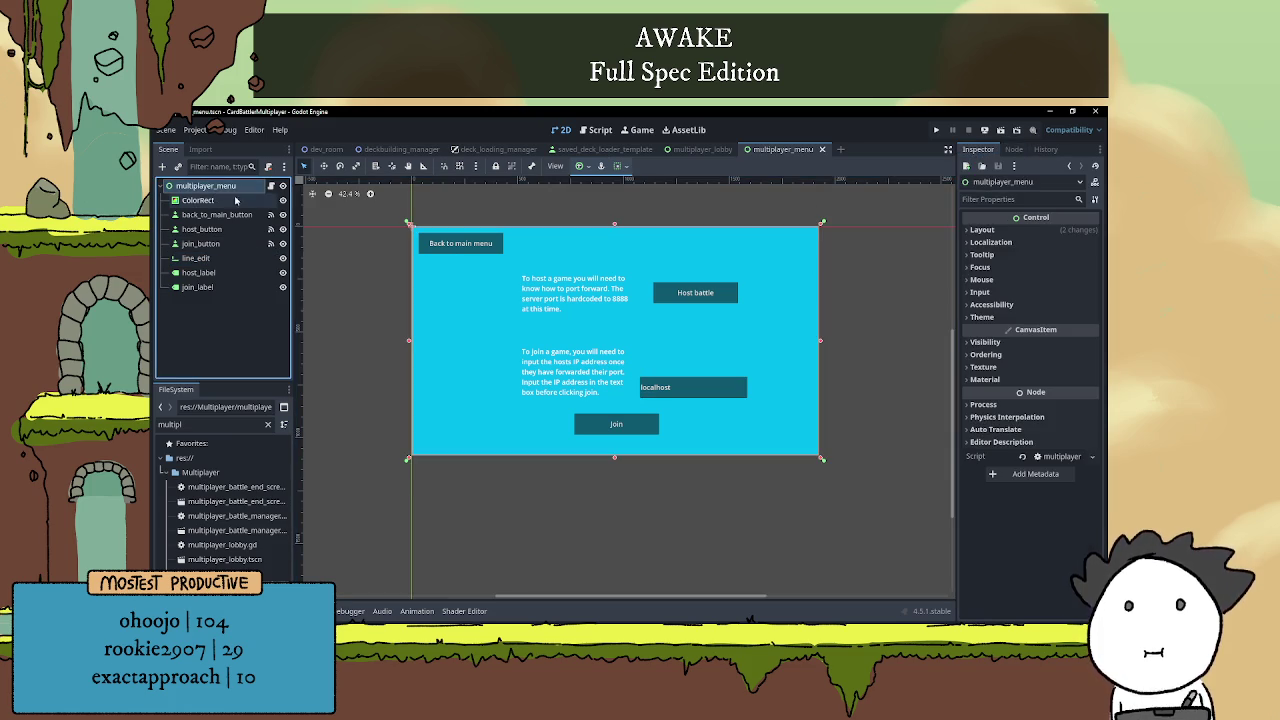
pyautogui.click(998, 231)
pyautogui.click(998, 231)
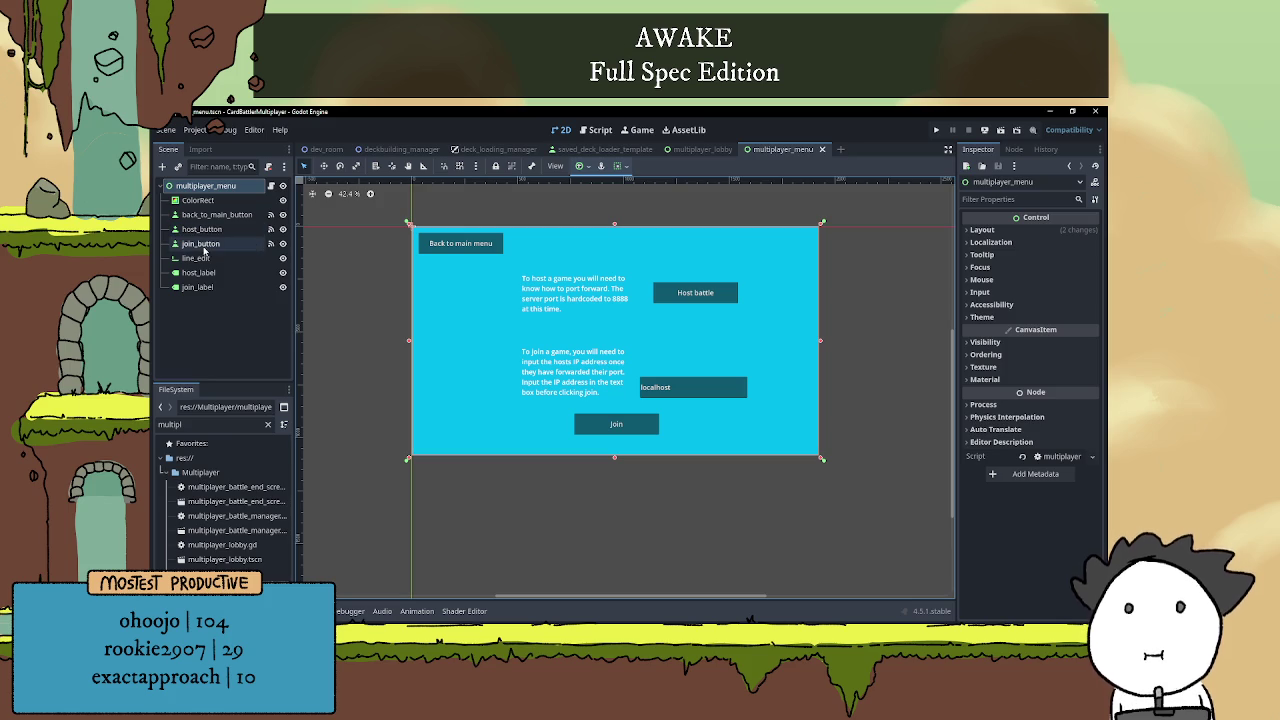
# - Clear the line_edit's 'localhost' Text value and save the scene with Ctrl+S
pyautogui.click(195, 258)
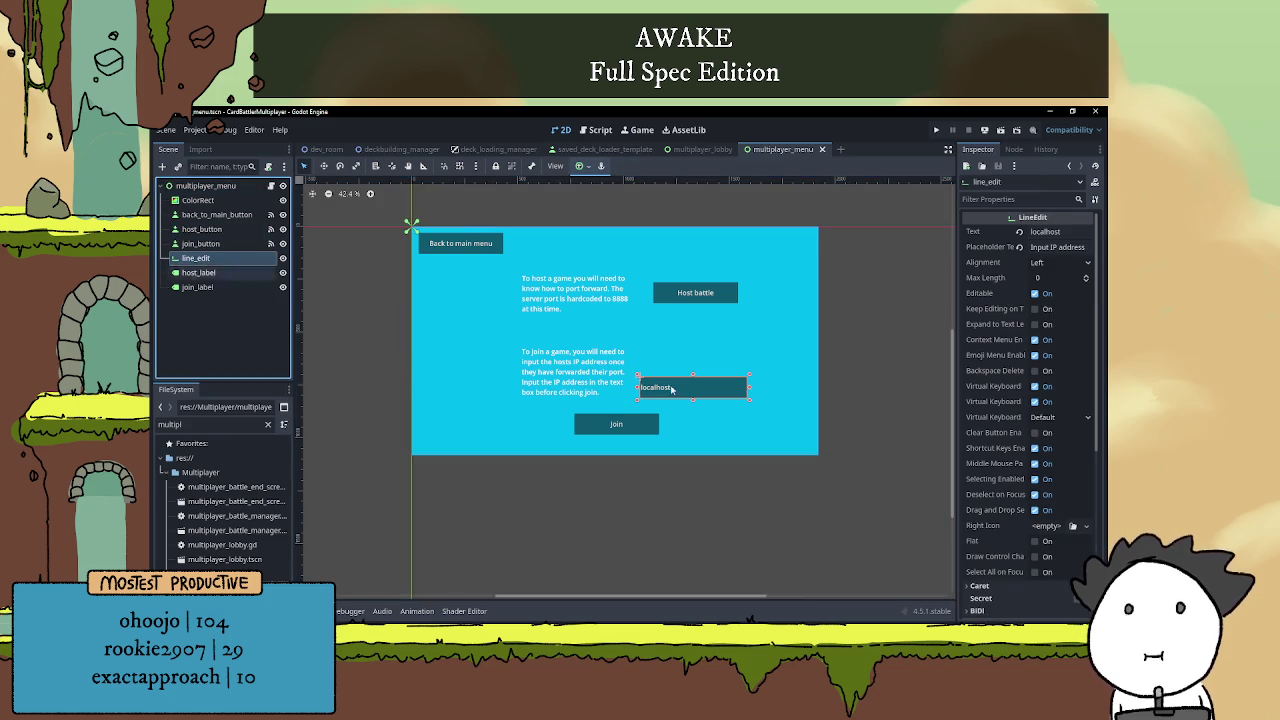
pyautogui.click(1060, 231)
pyautogui.press('BackSpace')
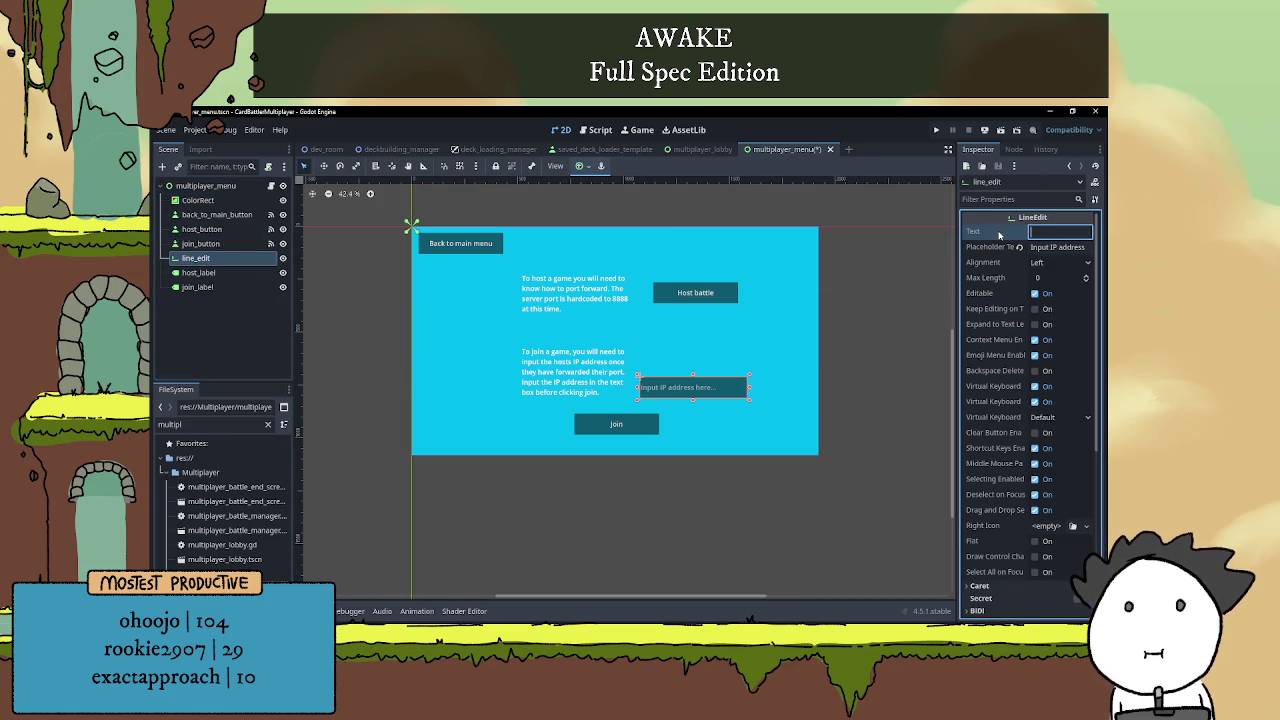
pyautogui.click(889, 351)
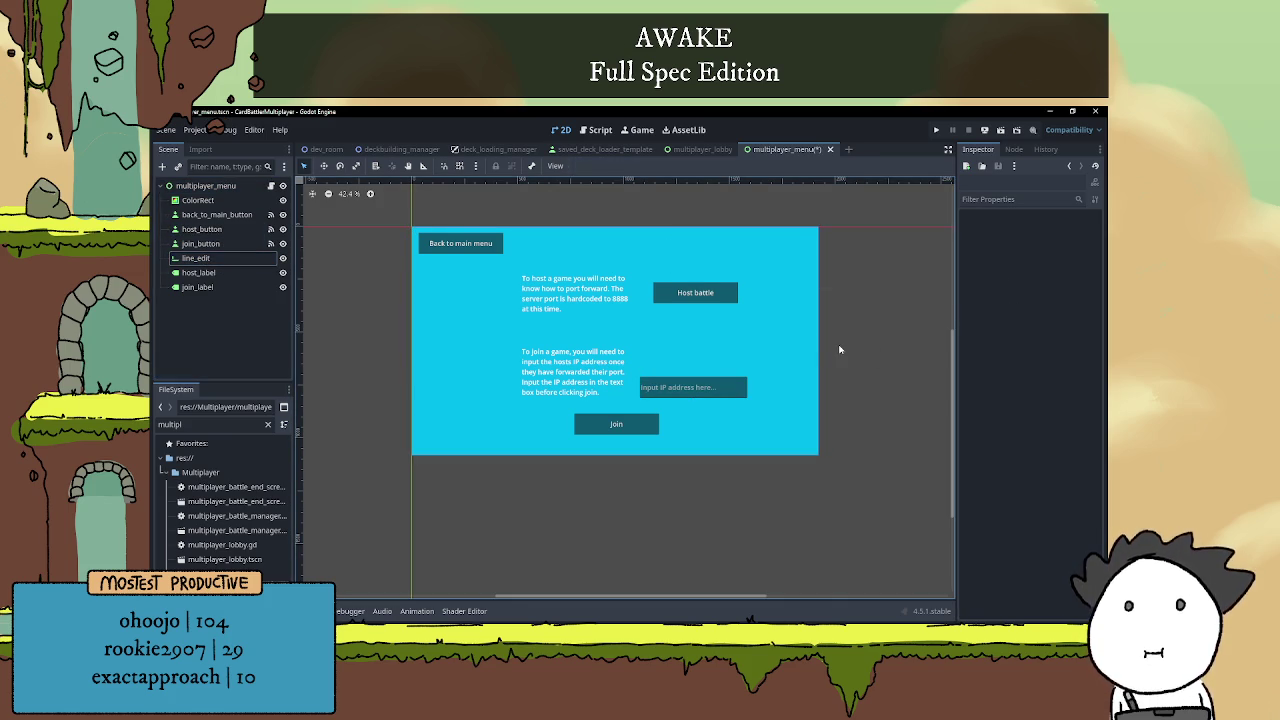
pyautogui.scroll(1, 640, 323)
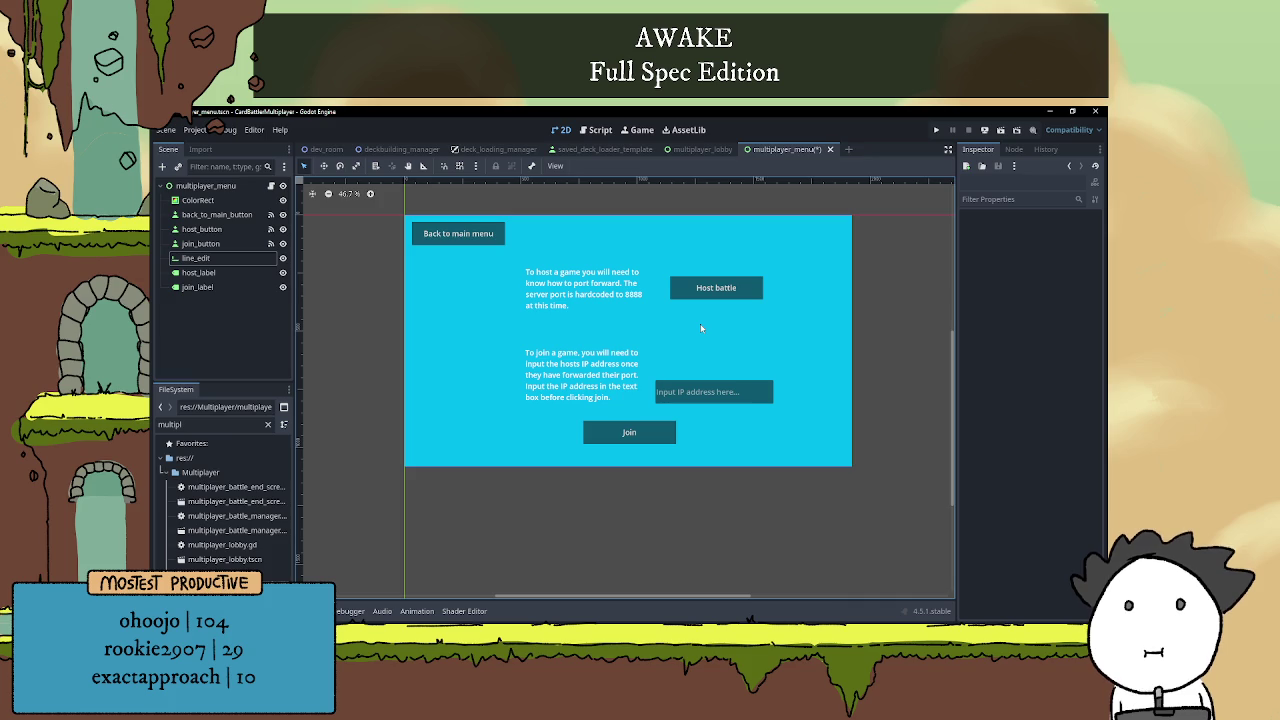
pyautogui.hotkey('ctrl', 's')
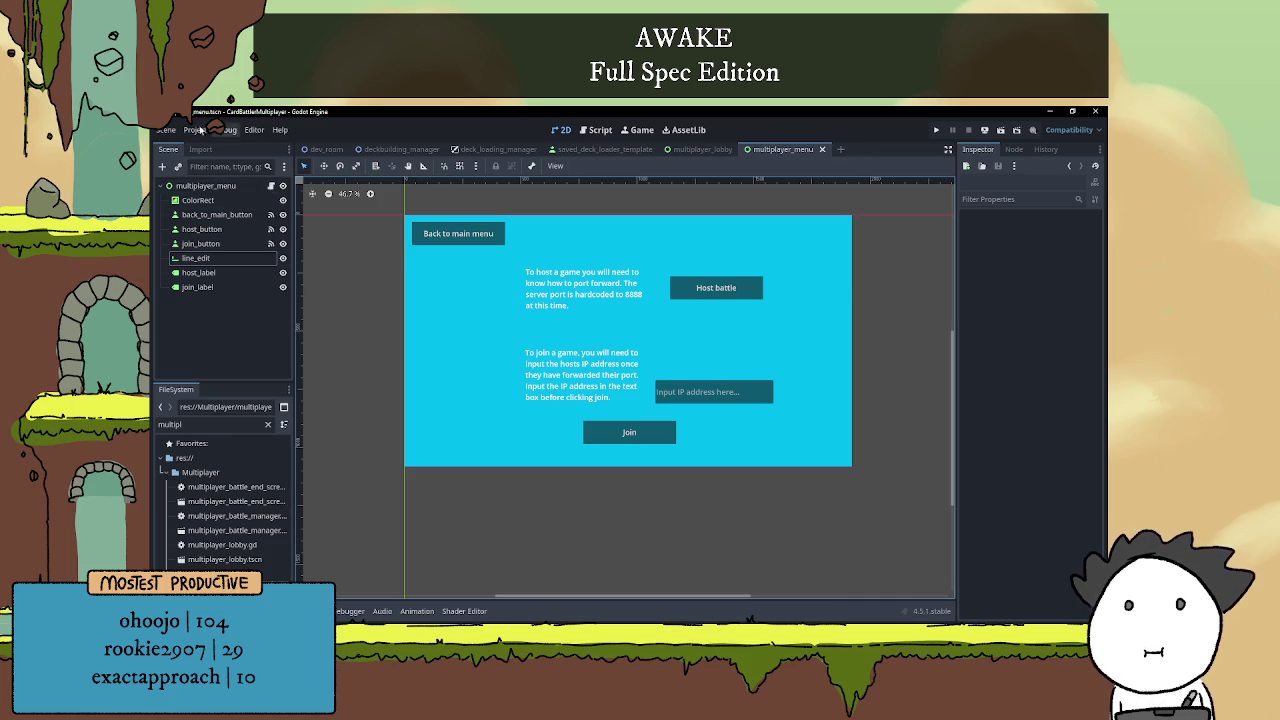
# - Export the Windows (Runnable) preset as CardBattlerMultiplayer.exe into CardBattleMultiplayerTest
pyautogui.click(200, 130)
pyautogui.click(210, 200)
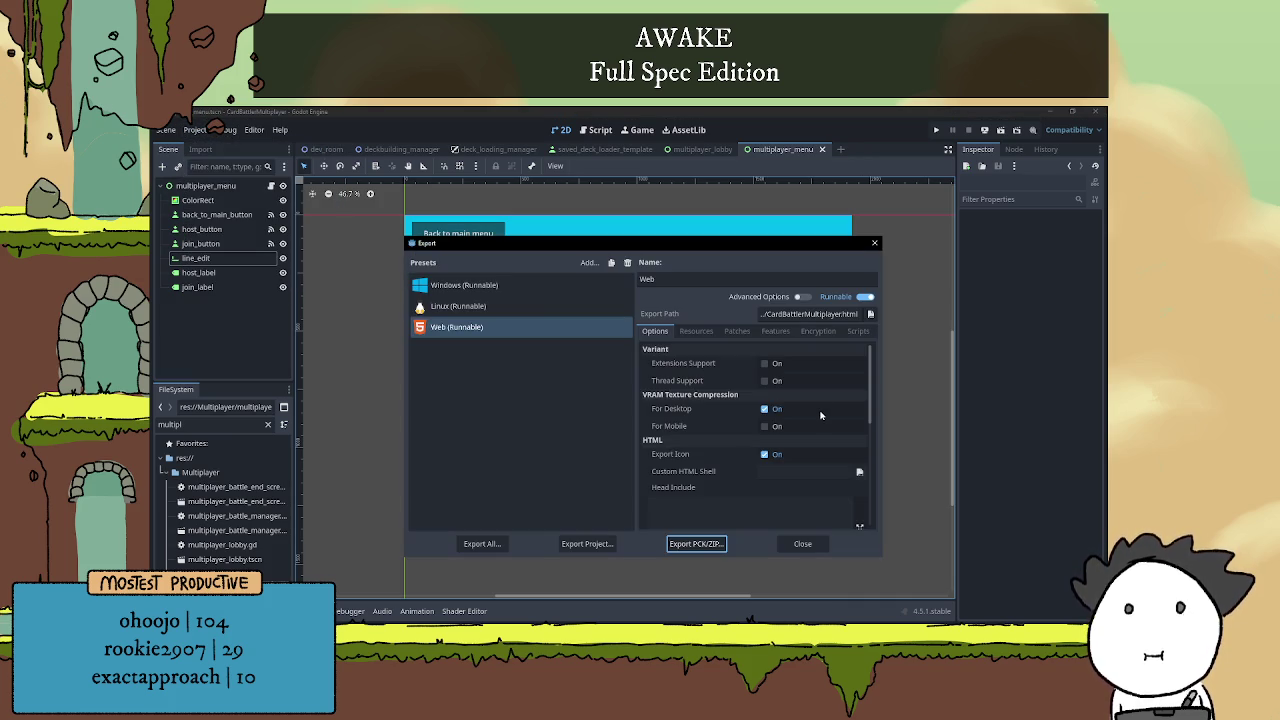
pyautogui.click(530, 285)
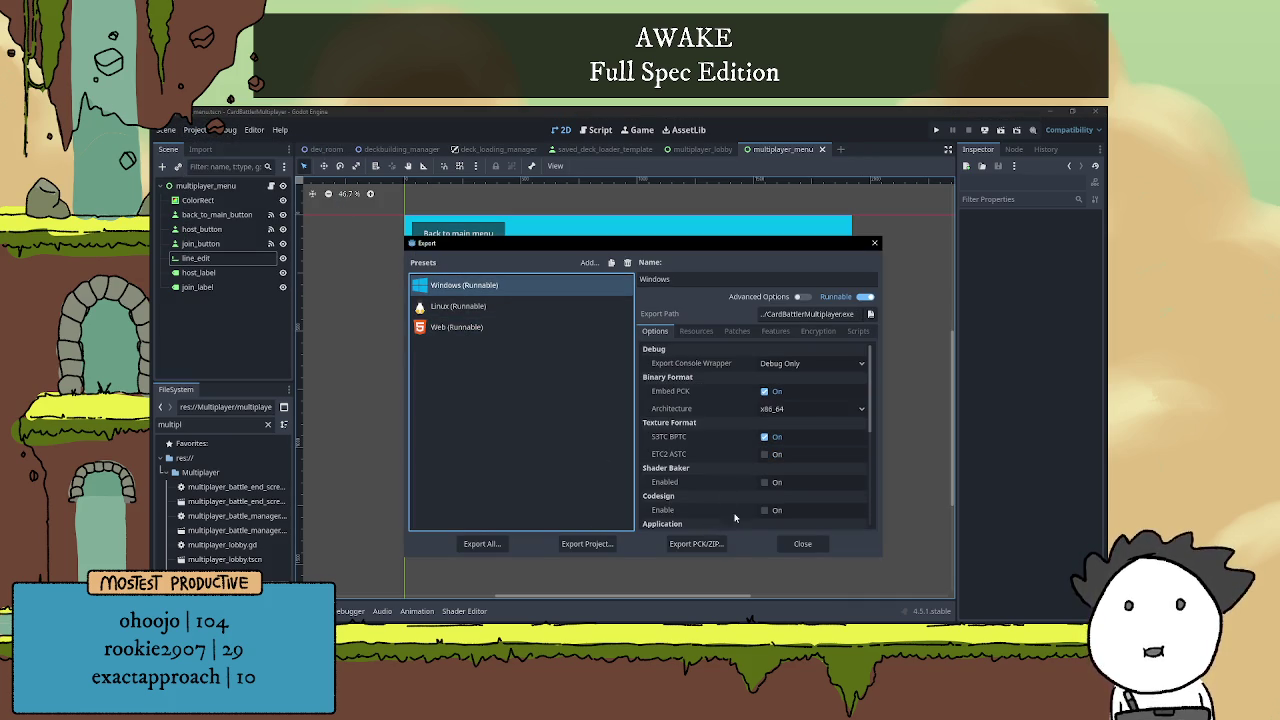
pyautogui.click(589, 546)
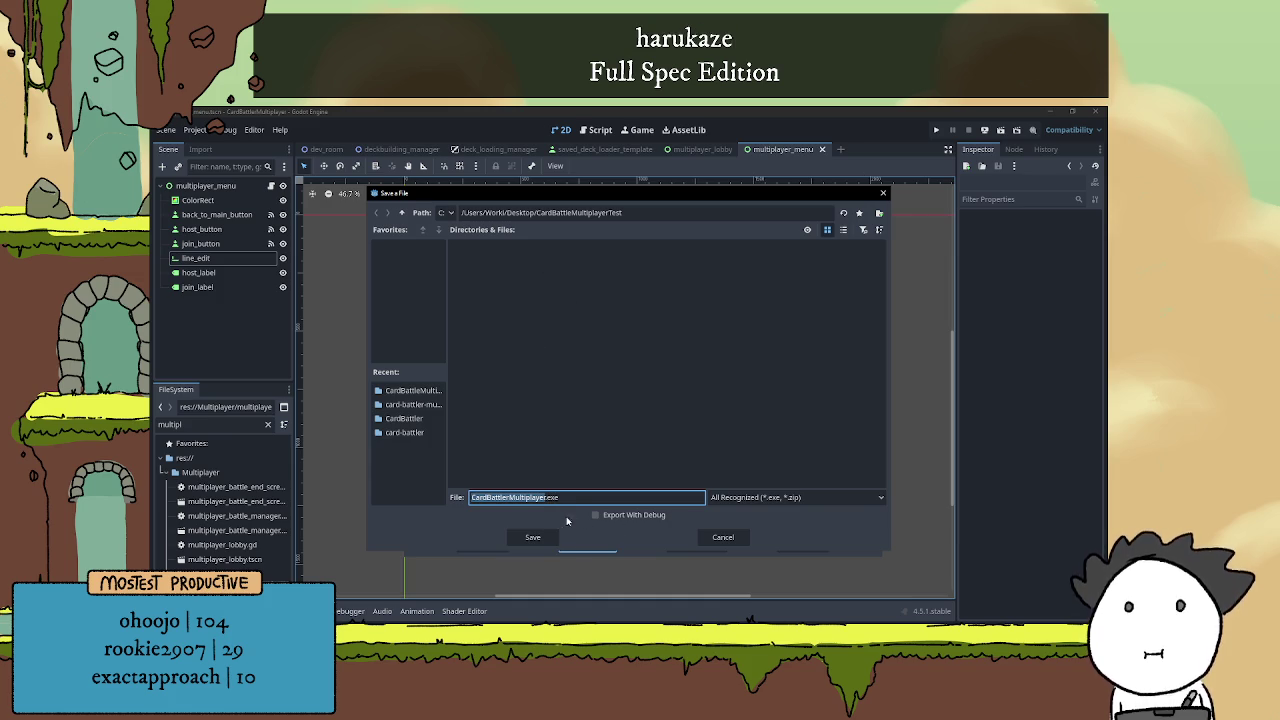
pyautogui.click(535, 537)
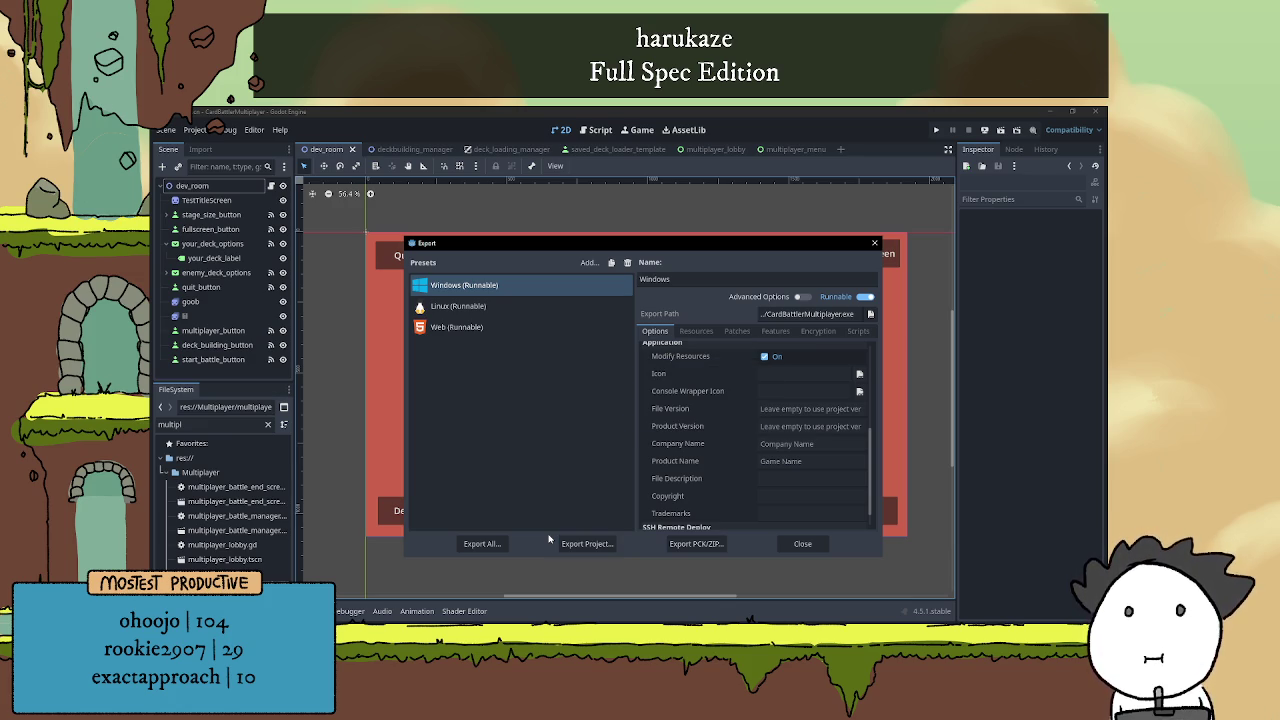
# - Export the Linux (Runnable) preset as CardBattler.x86_64, close the Export window and quit Godot
pyautogui.click(551, 307)
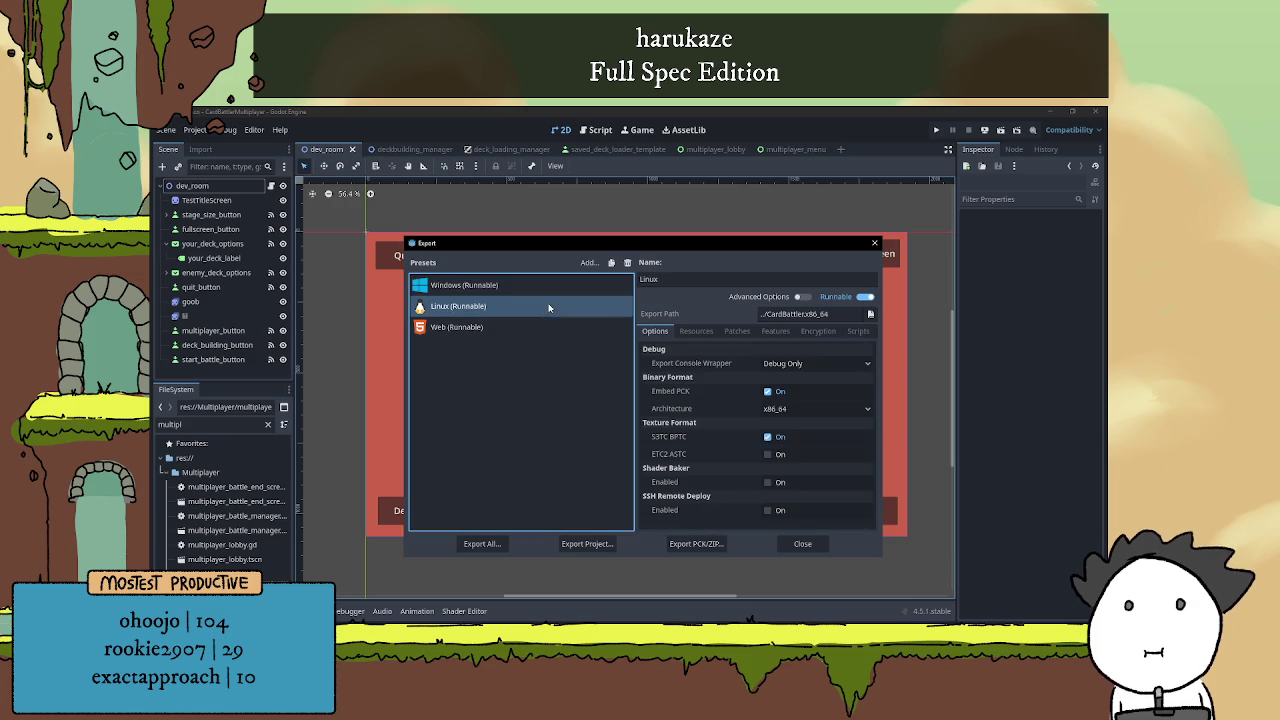
pyautogui.click(588, 543)
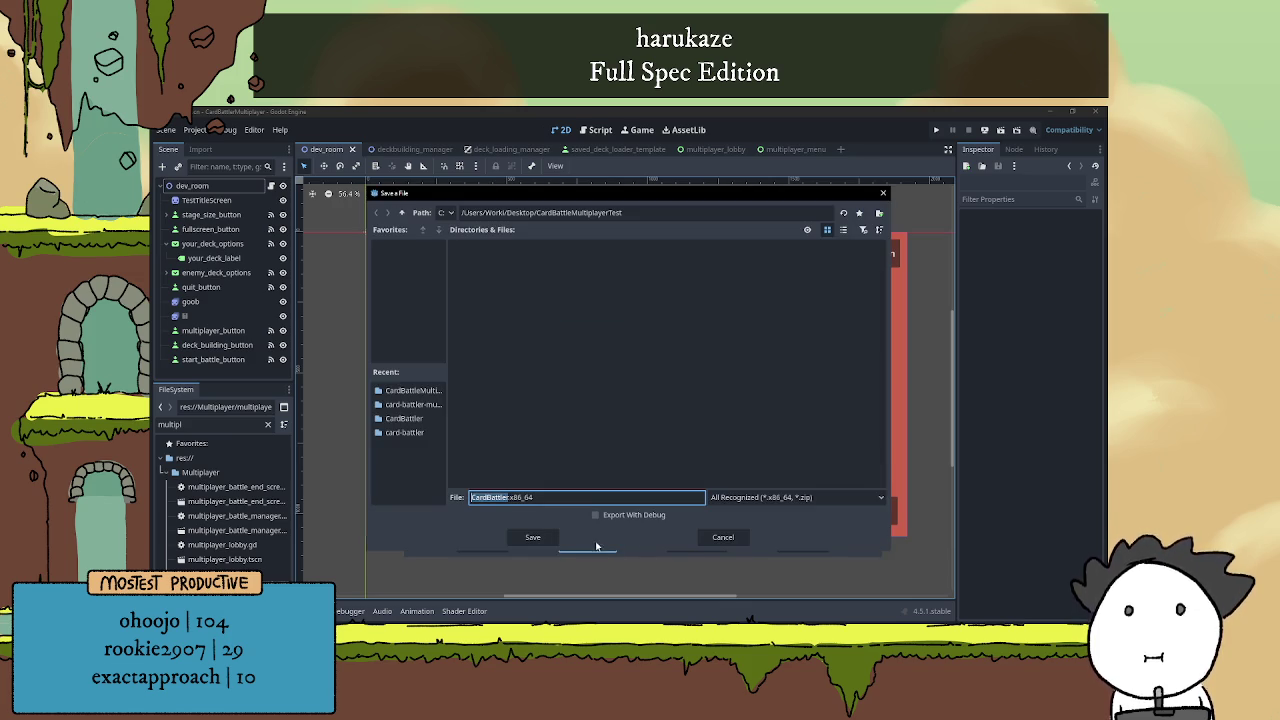
pyautogui.click(527, 539)
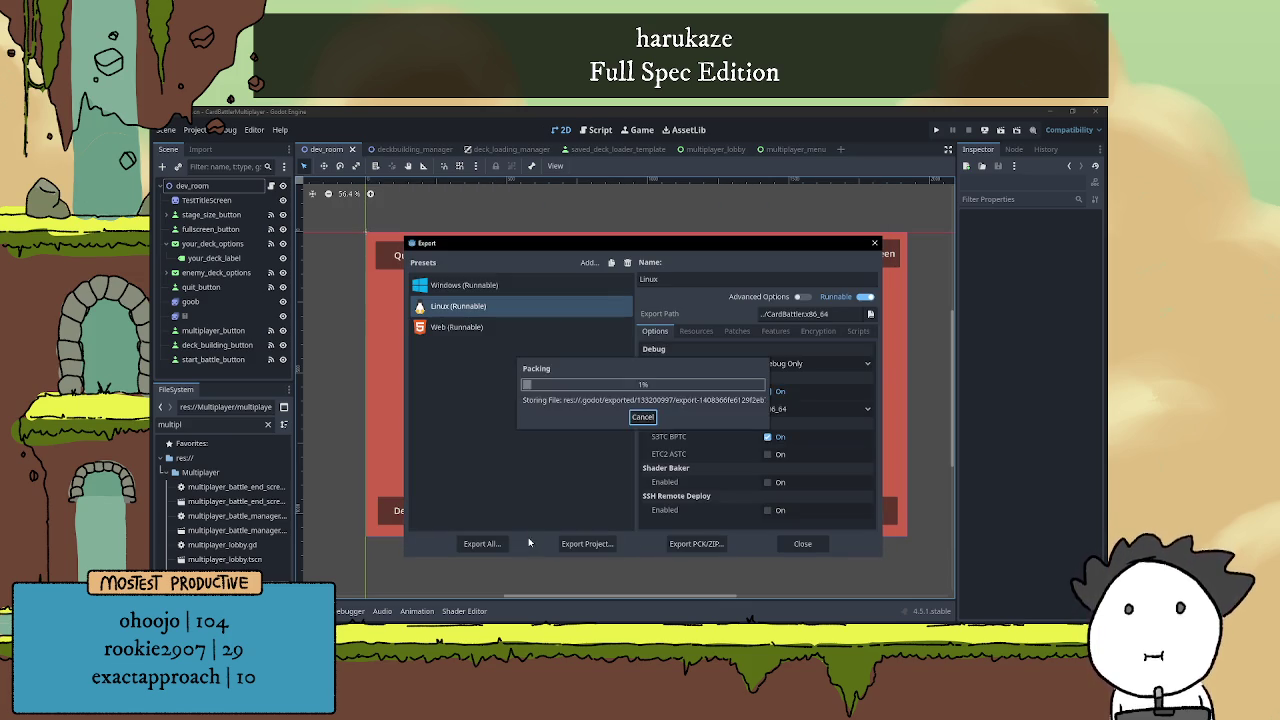
pyautogui.click(806, 543)
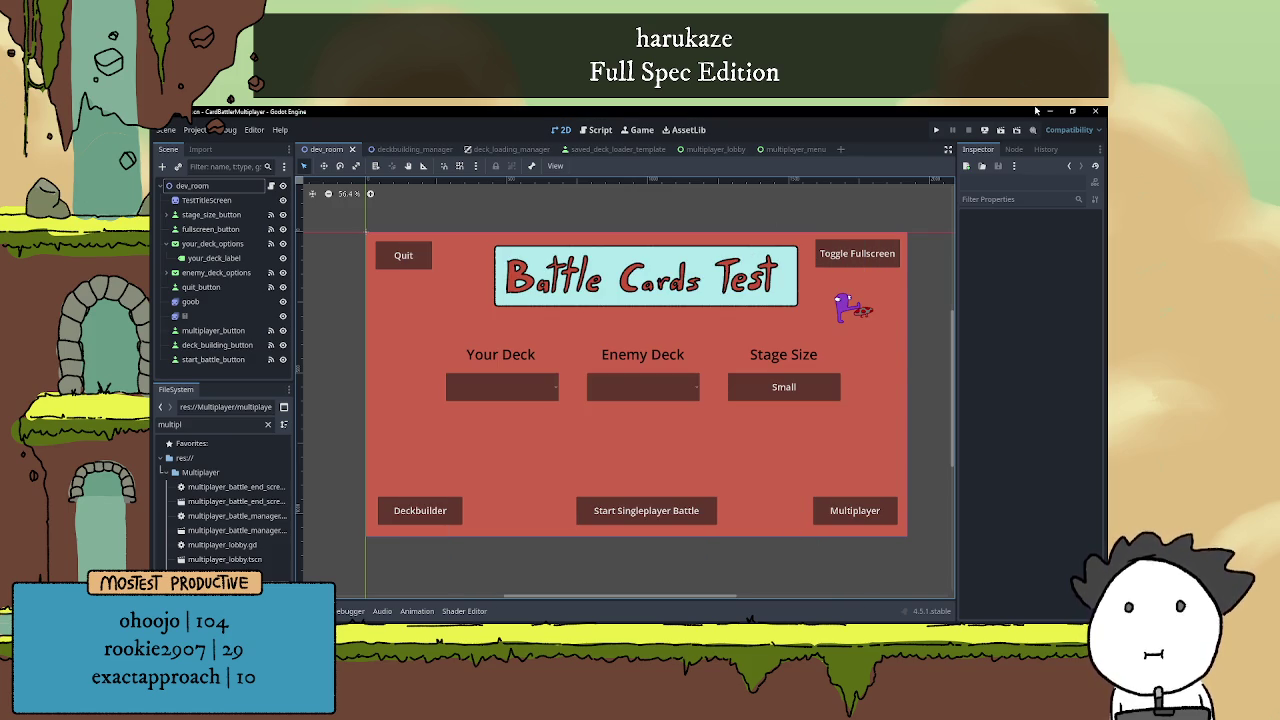
pyautogui.click(1095, 111)
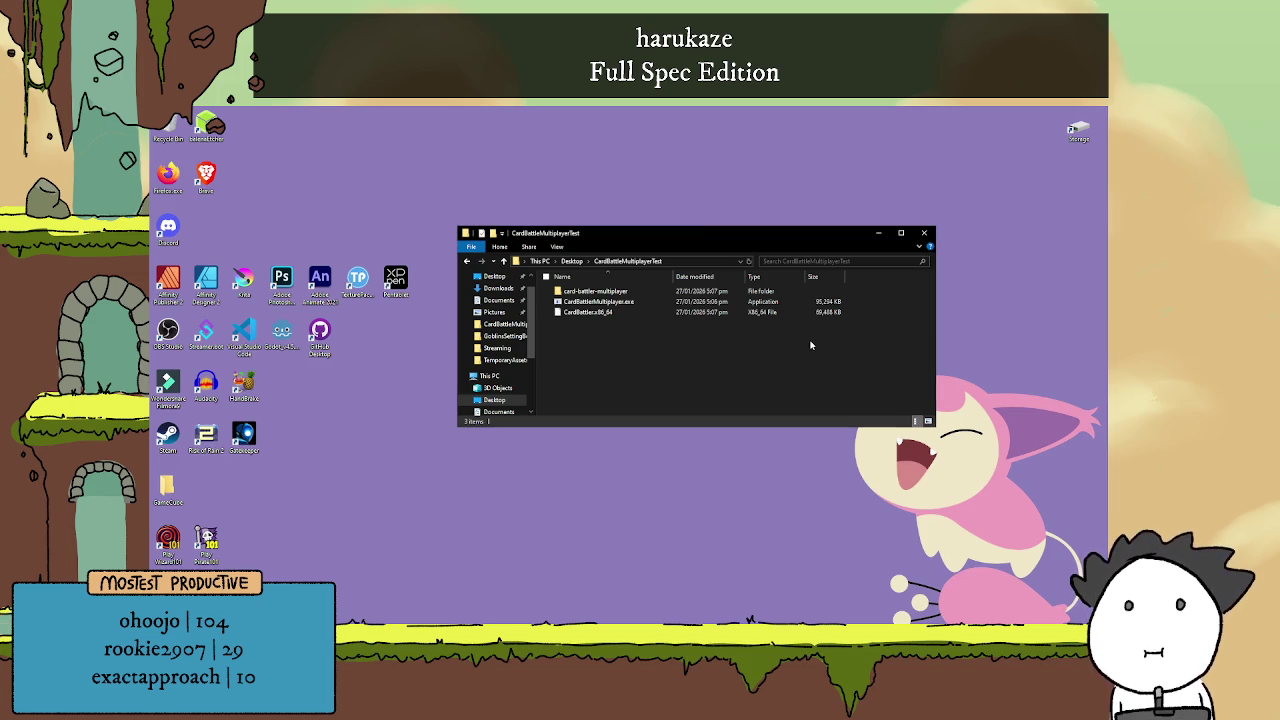
# - Check the Windows .exe, peek into the project folder, and return to CardBattleMultiplayerTest
pyautogui.click(598, 302)
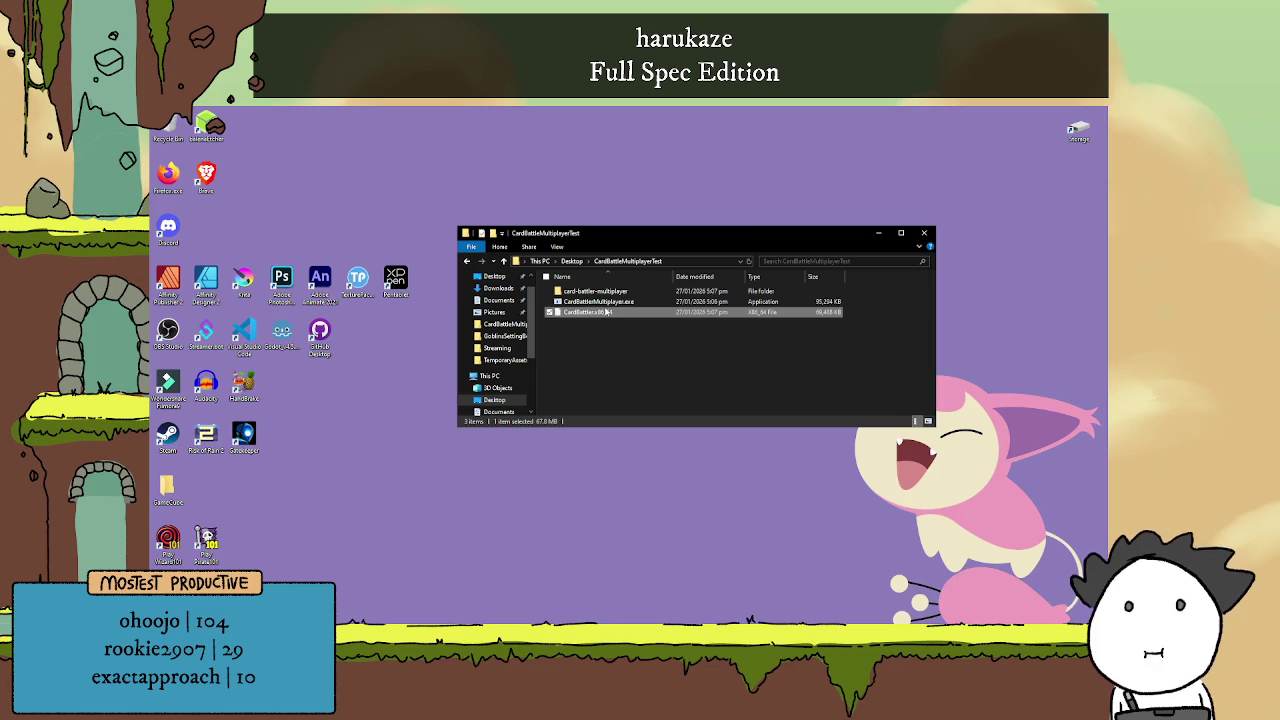
pyautogui.doubleClick(614, 290)
pyautogui.scroll(-2, 632, 358)
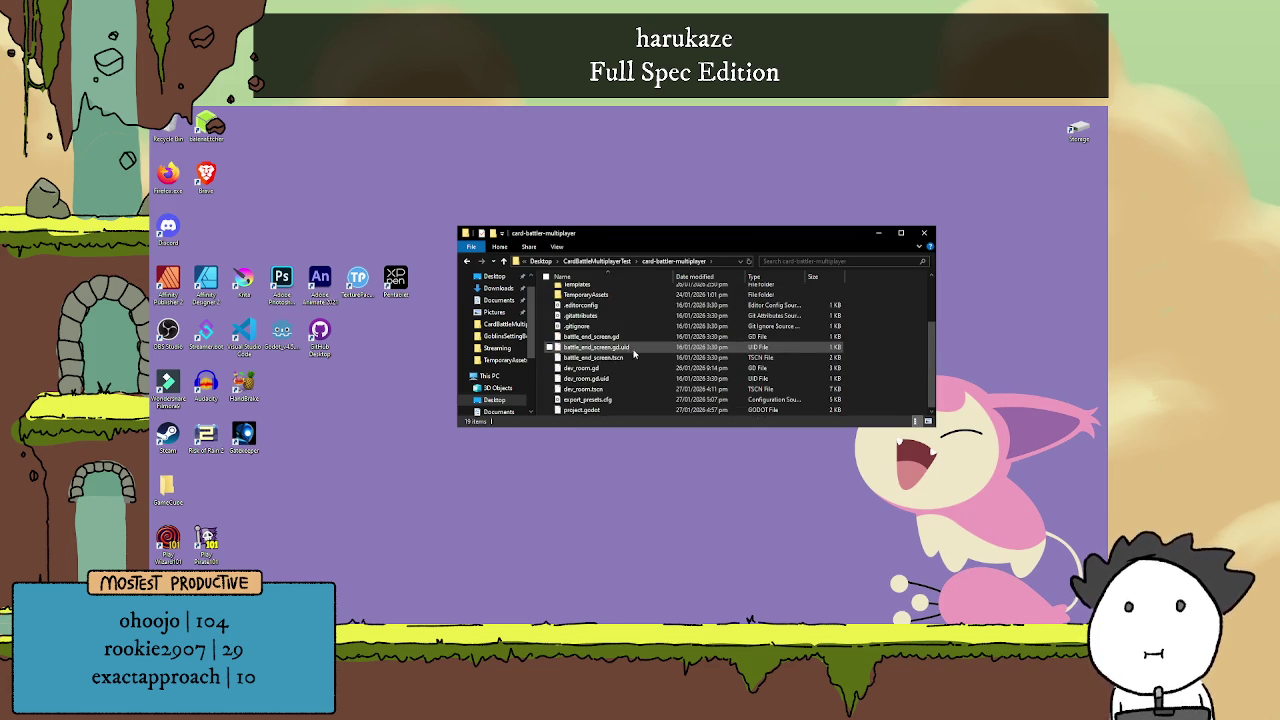
pyautogui.scroll(2, 633, 353)
pyautogui.click(504, 261)
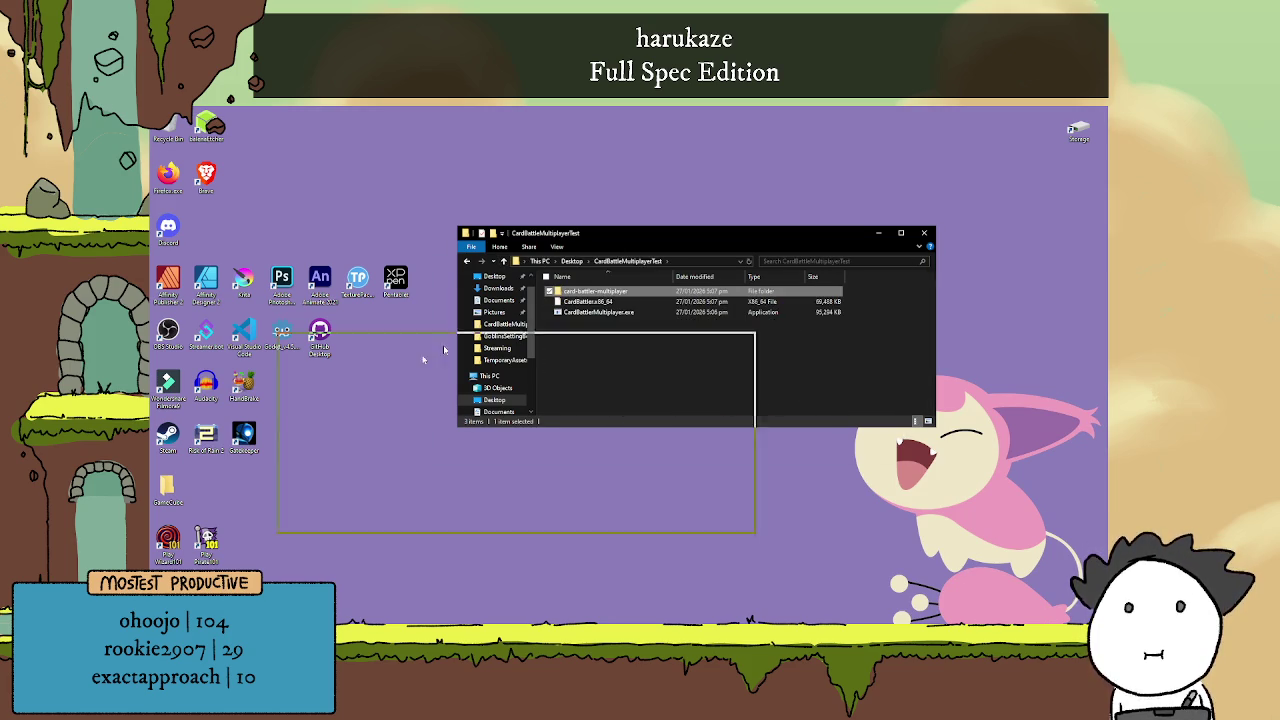
# - Move the Explorer window aside, dismiss the Wi-Fi list and switch to the browser
pyautogui.moveTo(443, 349)
pyautogui.mouseDown()
pyautogui.moveTo(469, 386)
pyautogui.moveTo(519, 377)
pyautogui.moveTo(676, 418)
pyautogui.moveTo(663, 277)
pyautogui.mouseUp()
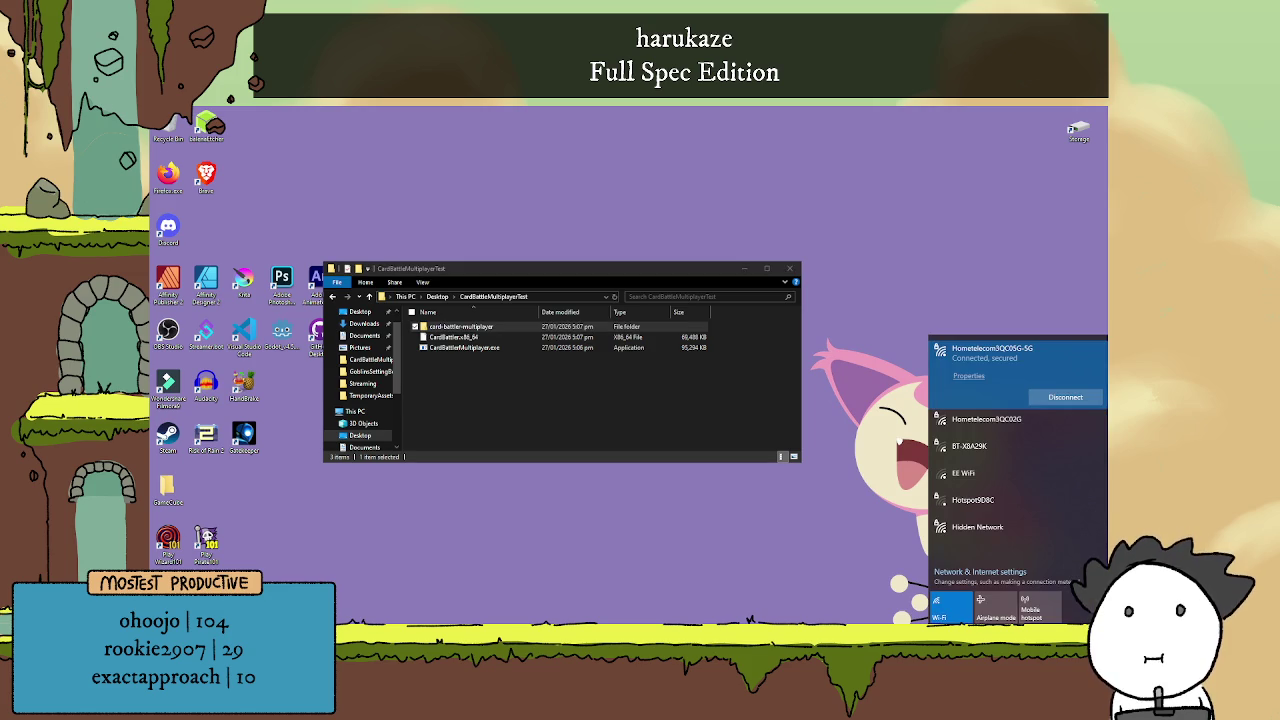
pyautogui.press('Escape')
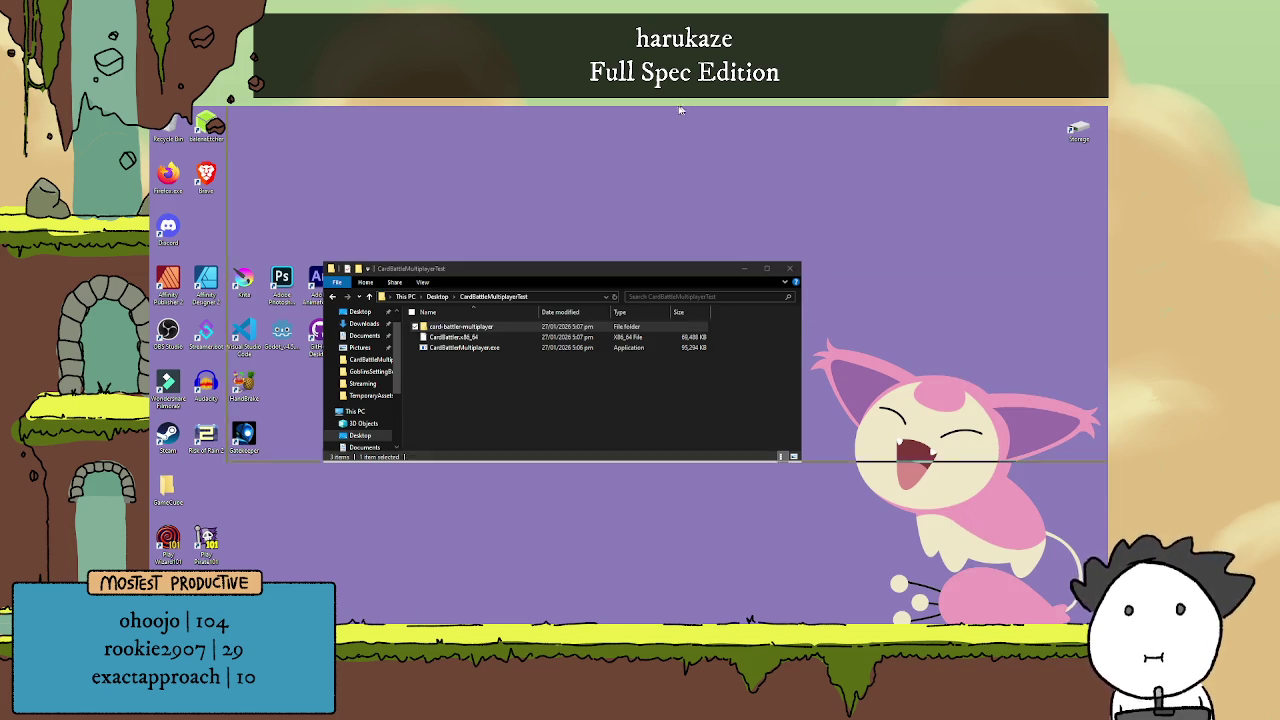
pyautogui.hotkey('alt', 'Tab')
# - Go to itch.io in the Brave address bar to load its home page
pyautogui.click(461, 137)
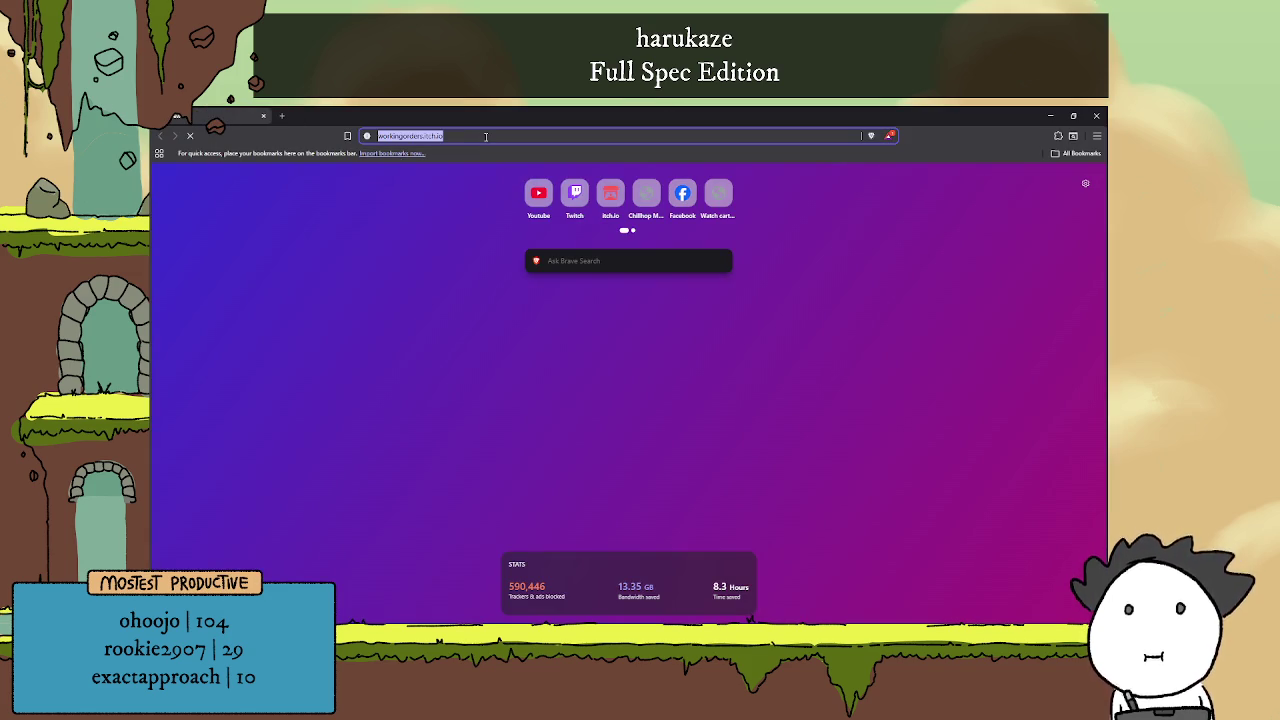
pyautogui.write('itch')
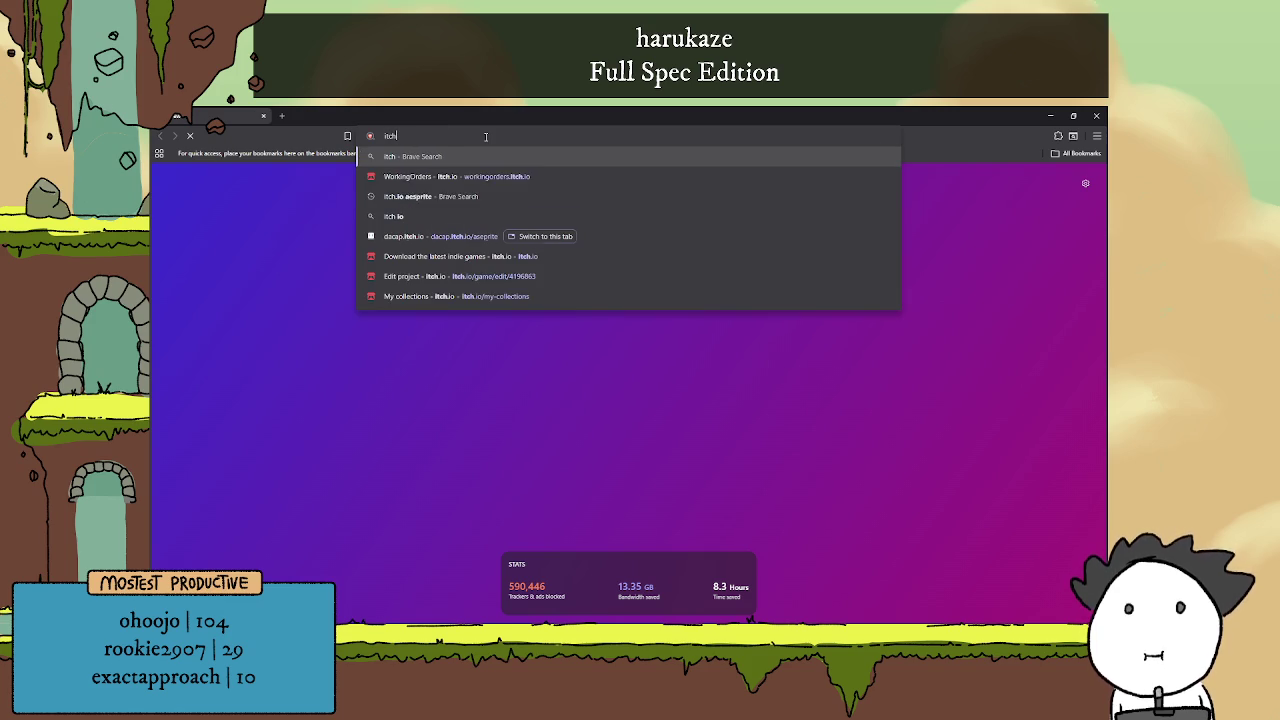
pyautogui.write('.io')
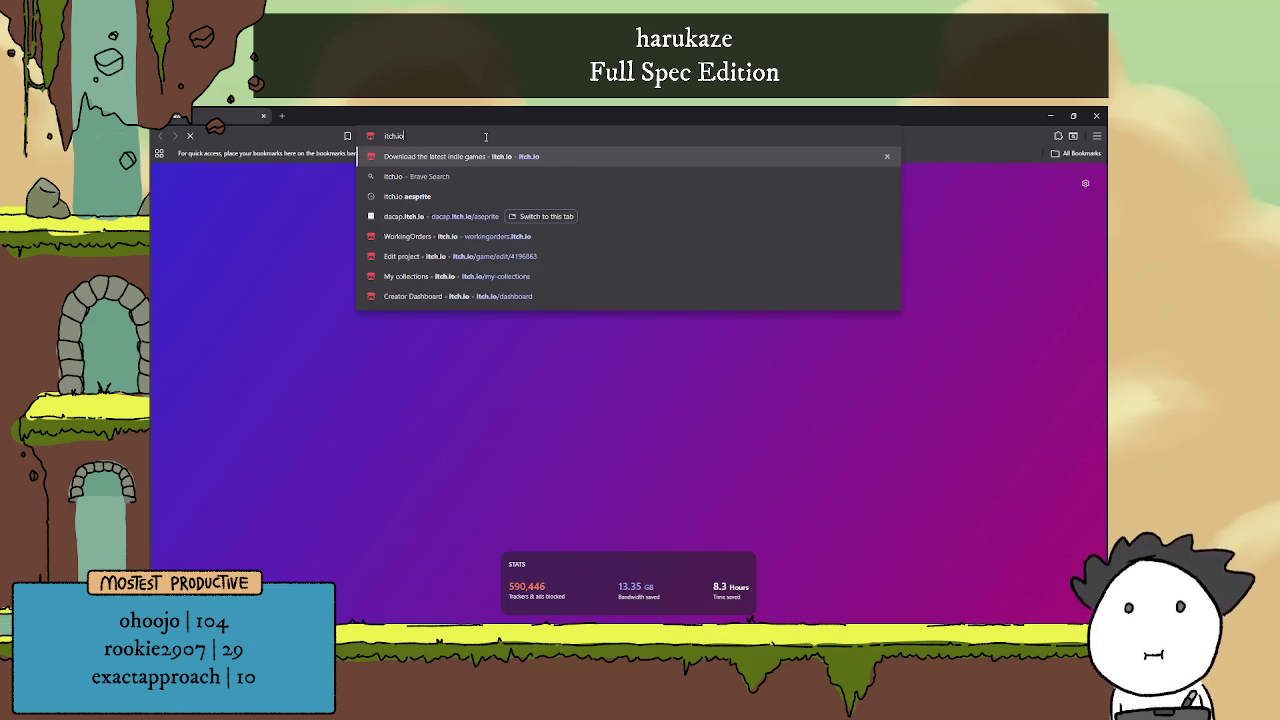
pyautogui.press('Return')
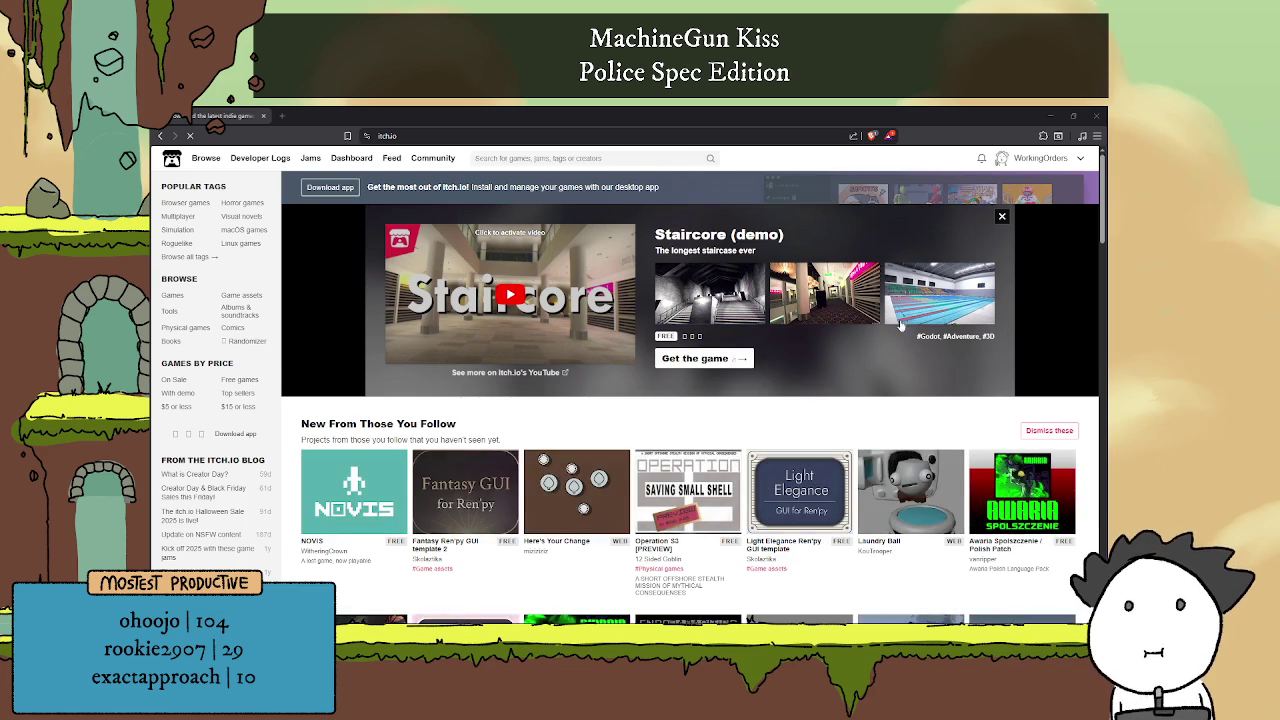
# - From the account dropdown's Dashboard, open the Battle Cards Demo project page, which fails with SSL error 525
pyautogui.click(1079, 162)
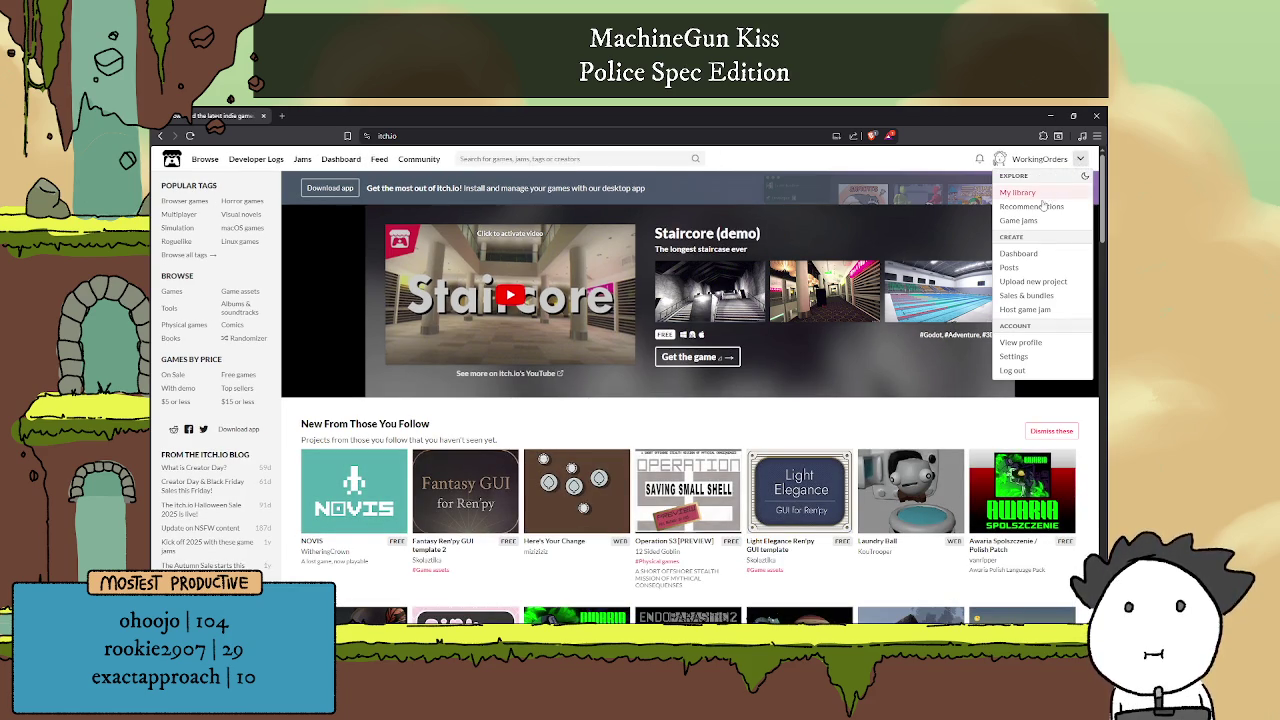
pyautogui.click(1040, 254)
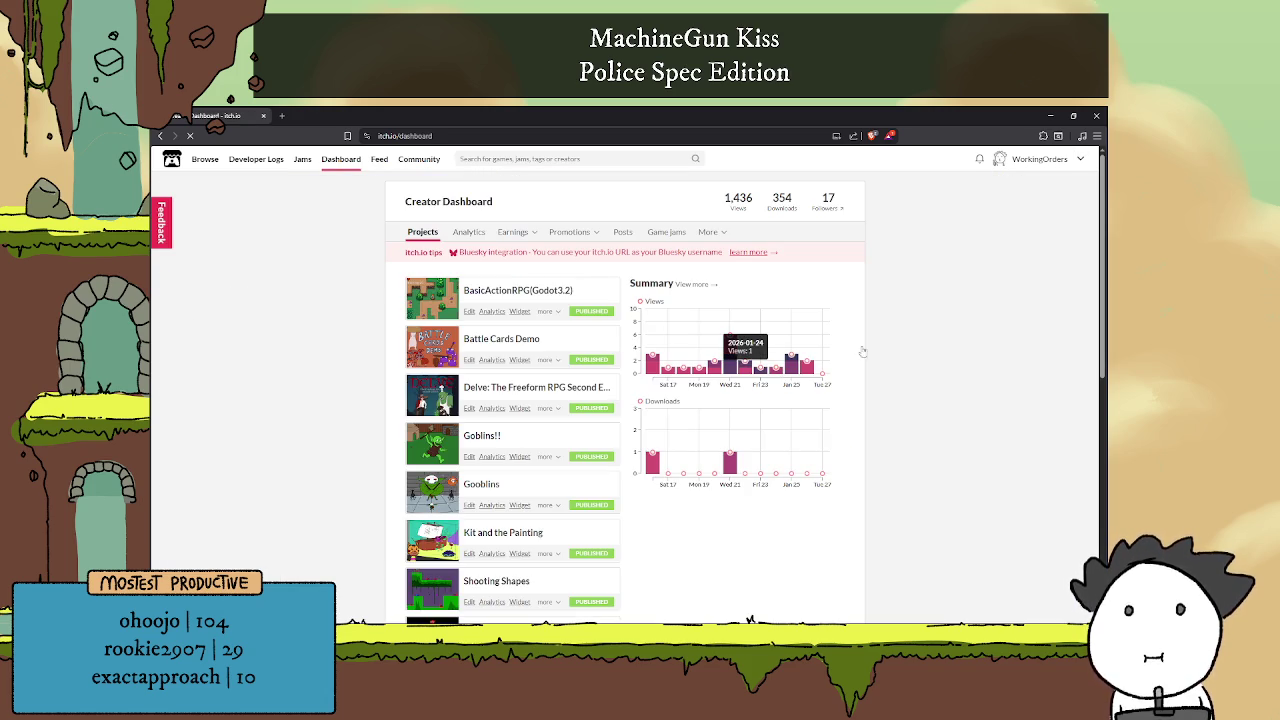
pyautogui.scroll(-3, 563, 376)
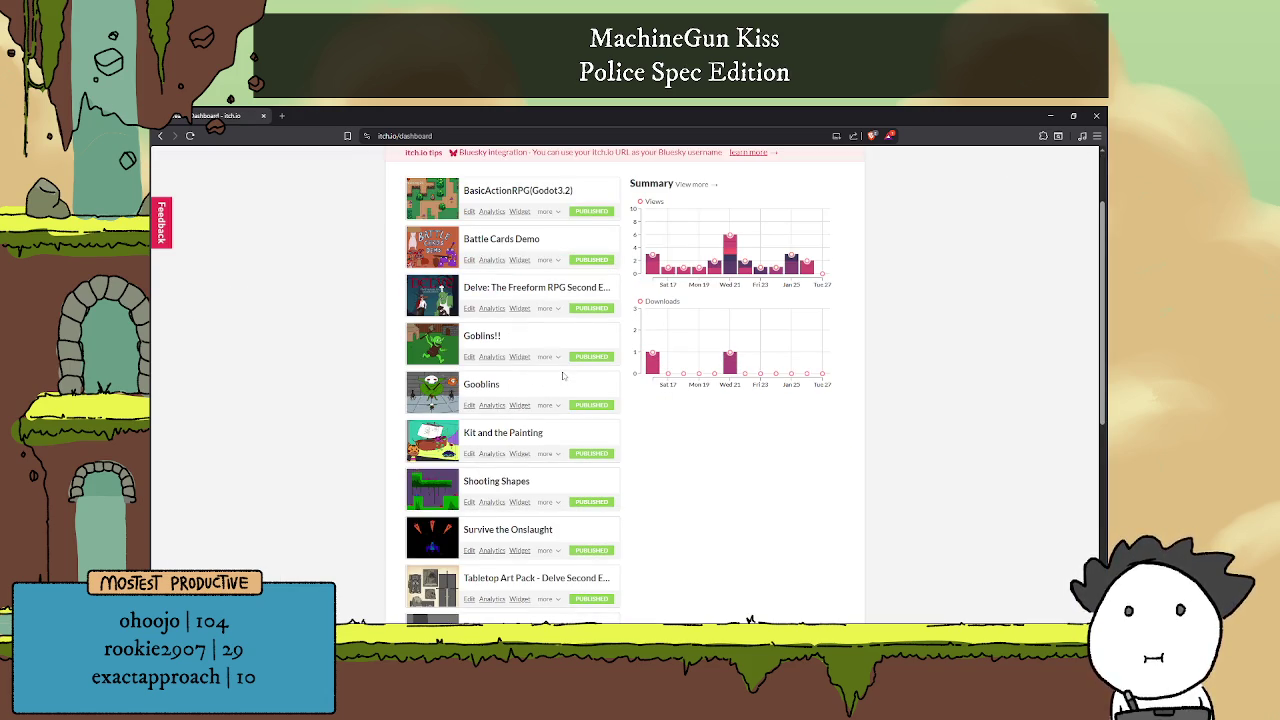
pyautogui.scroll(-1, 563, 376)
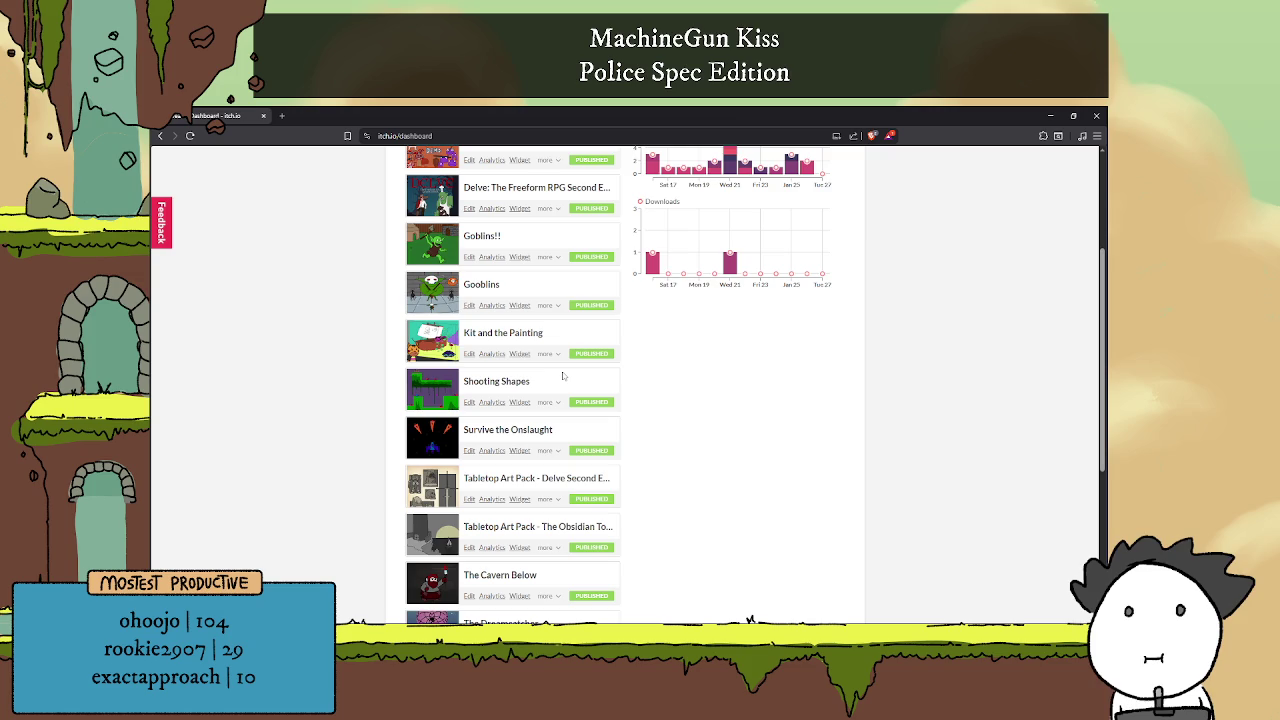
pyautogui.scroll(-6, 563, 376)
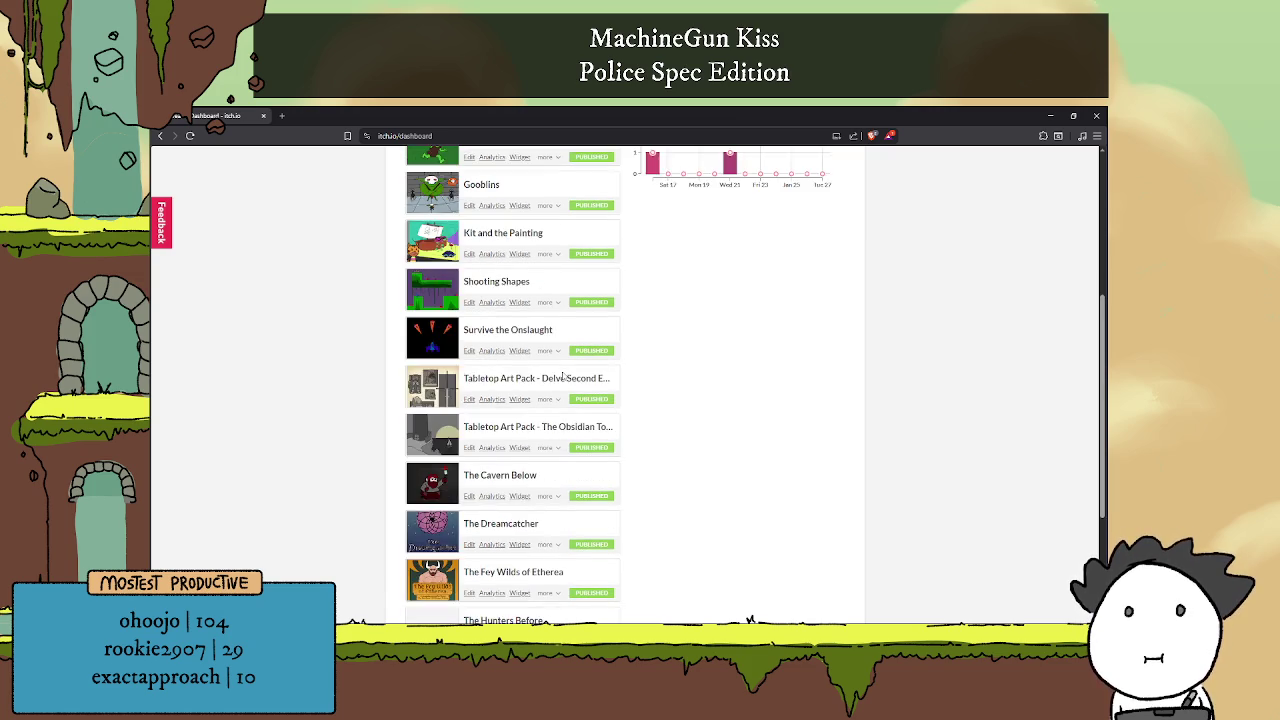
pyautogui.scroll(10, 531, 403)
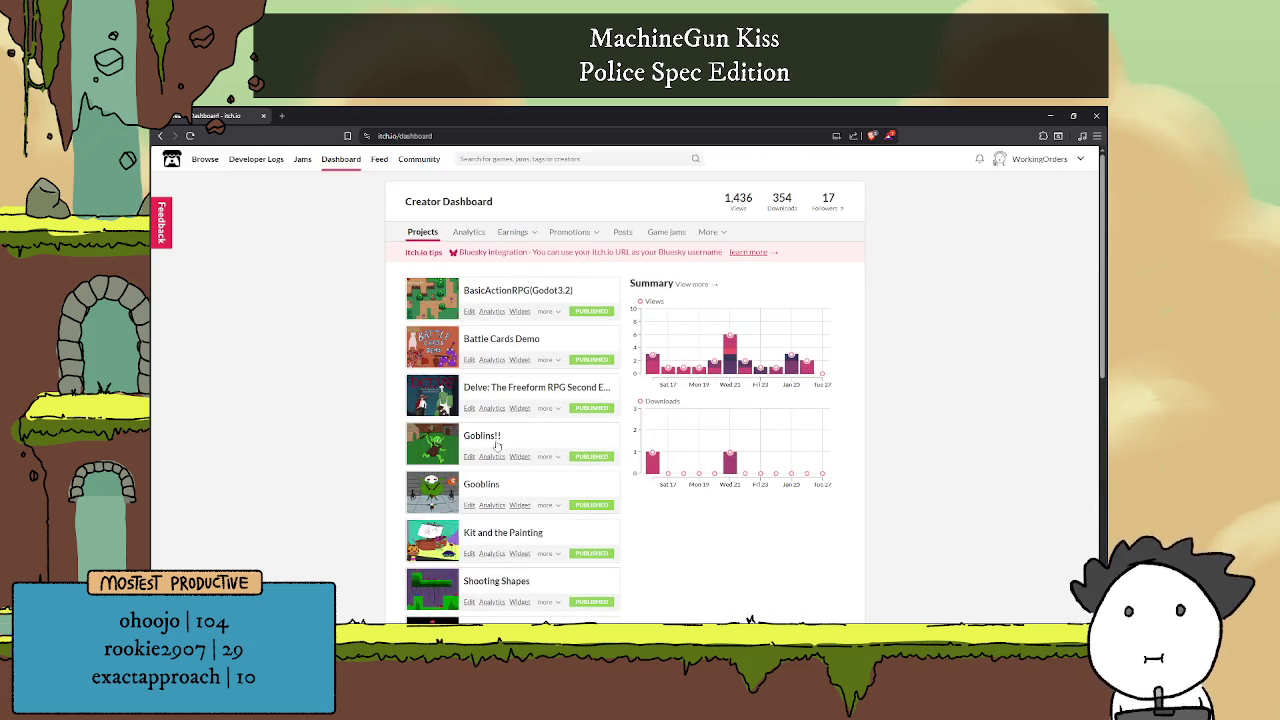
pyautogui.click(489, 342)
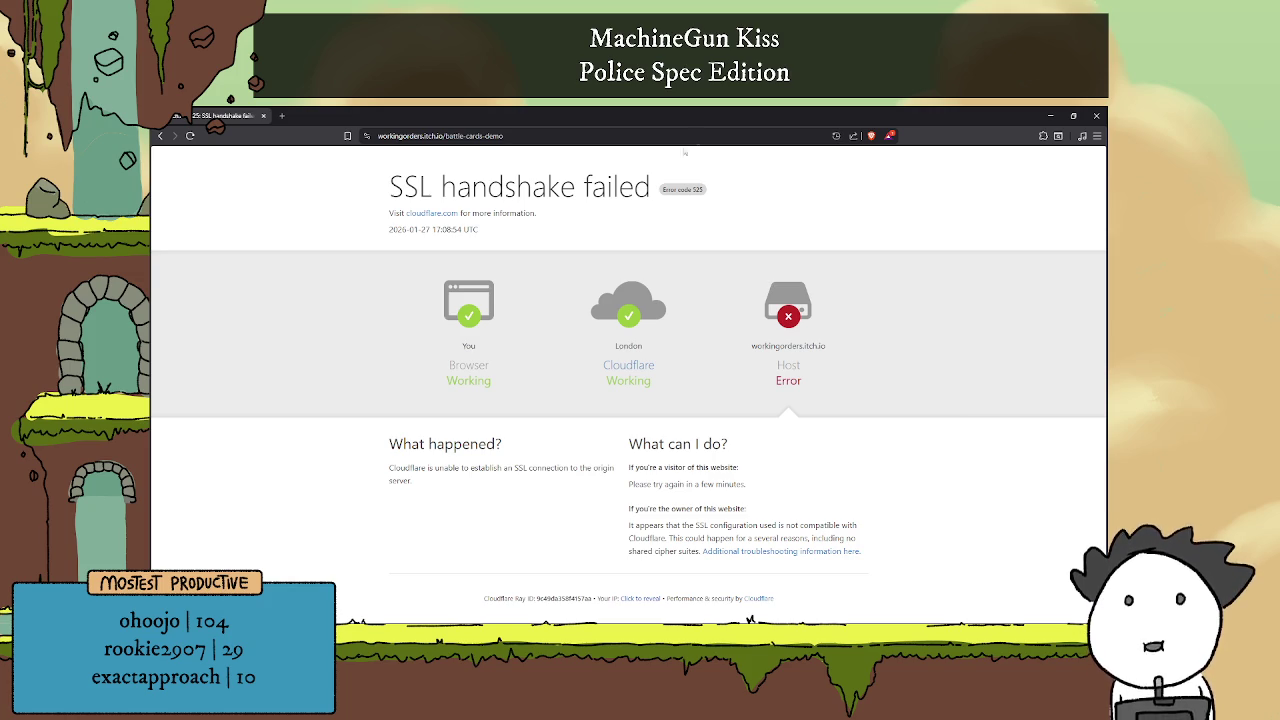
# - Reopen Battle Cards Demo from the Dashboard, hit a 522 timeout, and close the browser
pyautogui.click(160, 135)
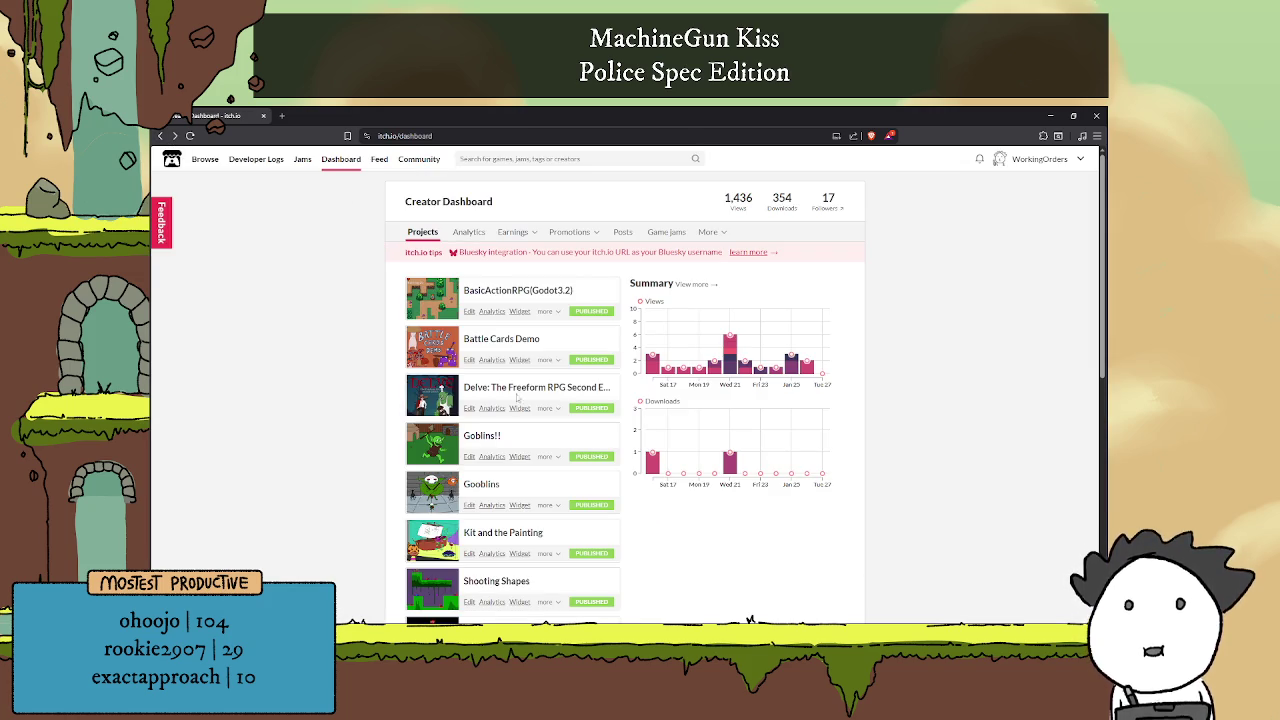
pyautogui.click(503, 340)
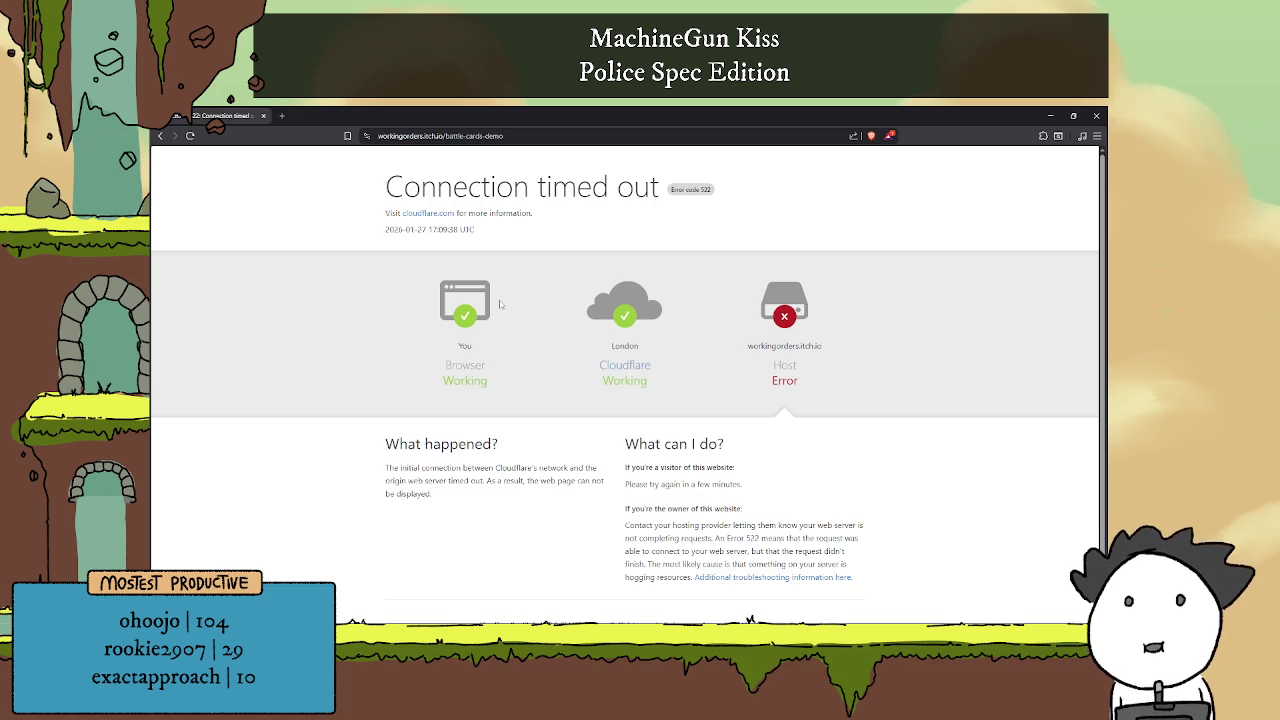
pyautogui.click(263, 116)
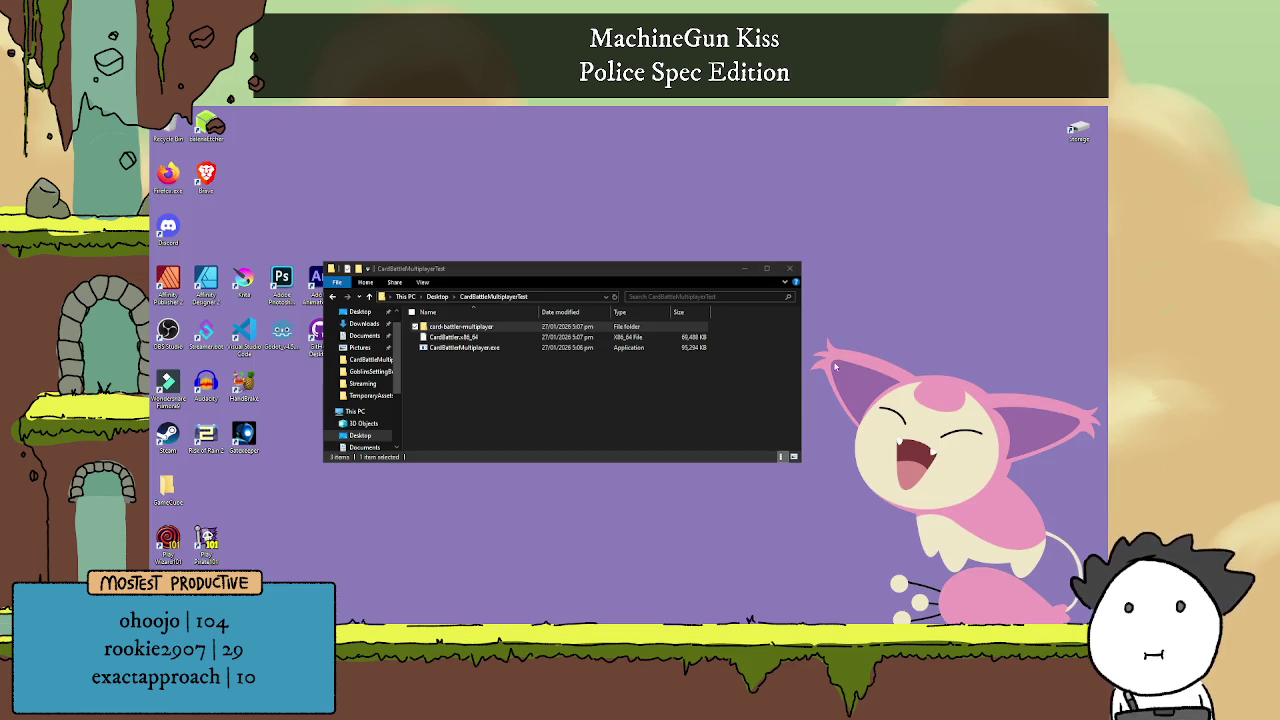
# - Move the CardBattleMultiplayerTest Explorer window up and right to uncover the desktop folders
pyautogui.click(626, 379)
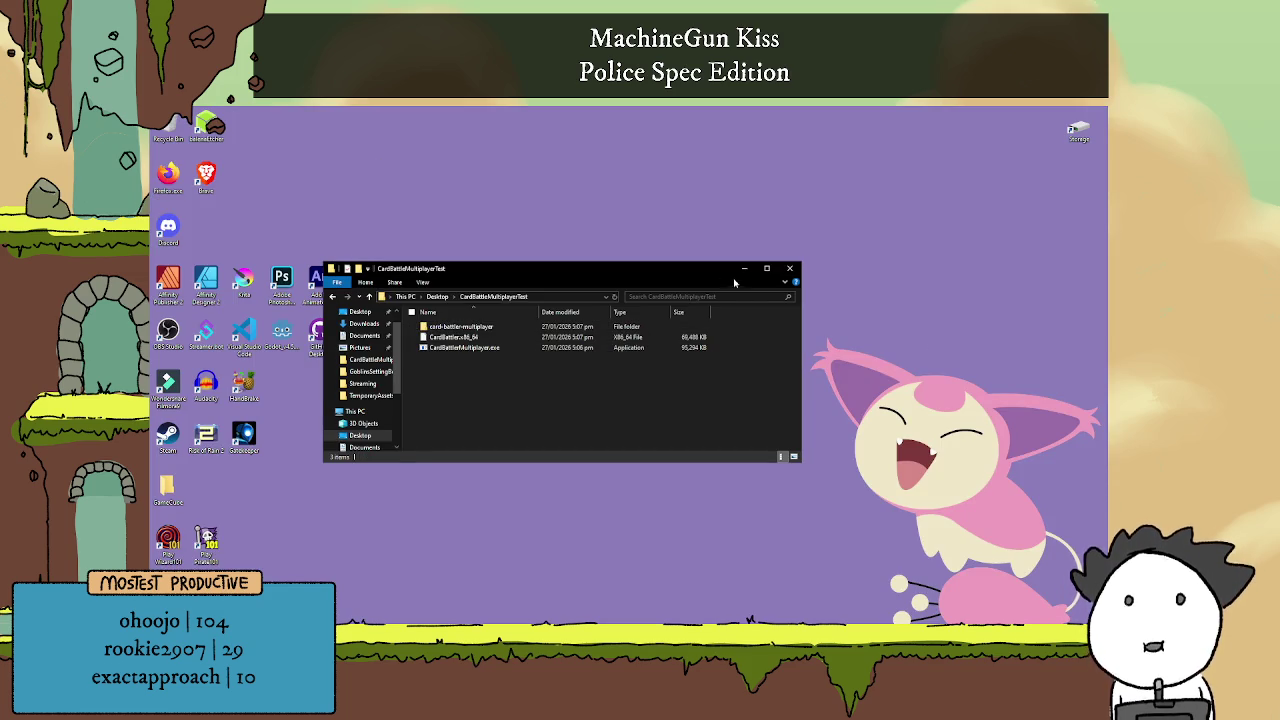
pyautogui.moveTo(734, 283)
pyautogui.mouseDown()
pyautogui.moveTo(799, 278)
pyautogui.moveTo(797, 211)
pyautogui.mouseUp()
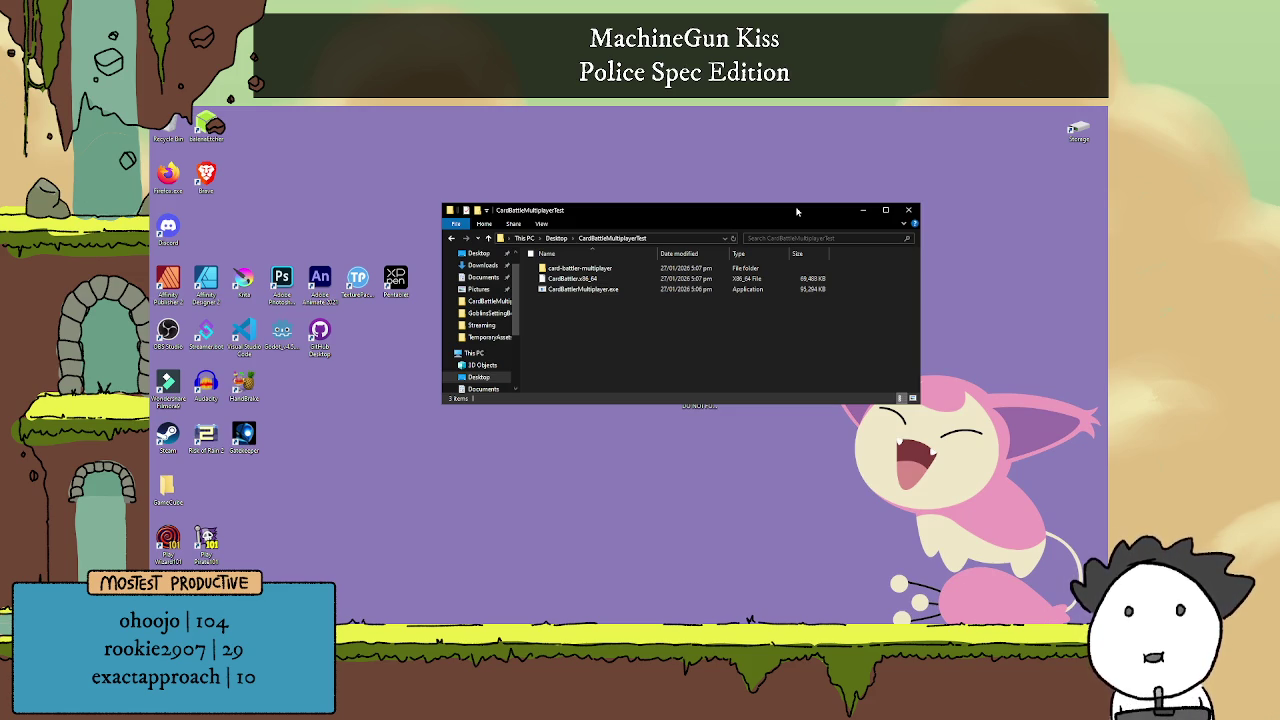
pyautogui.moveTo(797, 211)
pyautogui.mouseDown()
pyautogui.moveTo(928, 145)
pyautogui.moveTo(938, 414)
pyautogui.mouseUp()
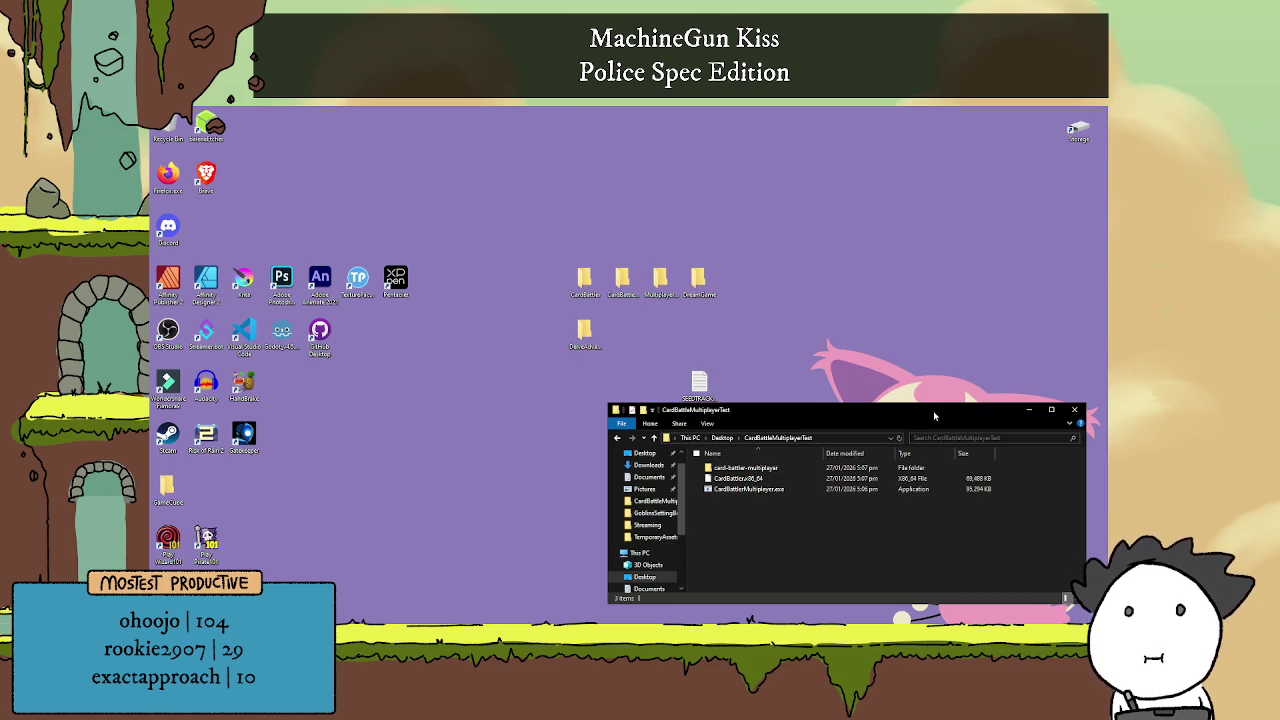
pyautogui.moveTo(933, 411); pyautogui.dragTo(919, 414)
# - Delete the DreamGame desktop folder to the Recycle Bin
pyautogui.click(665, 290)
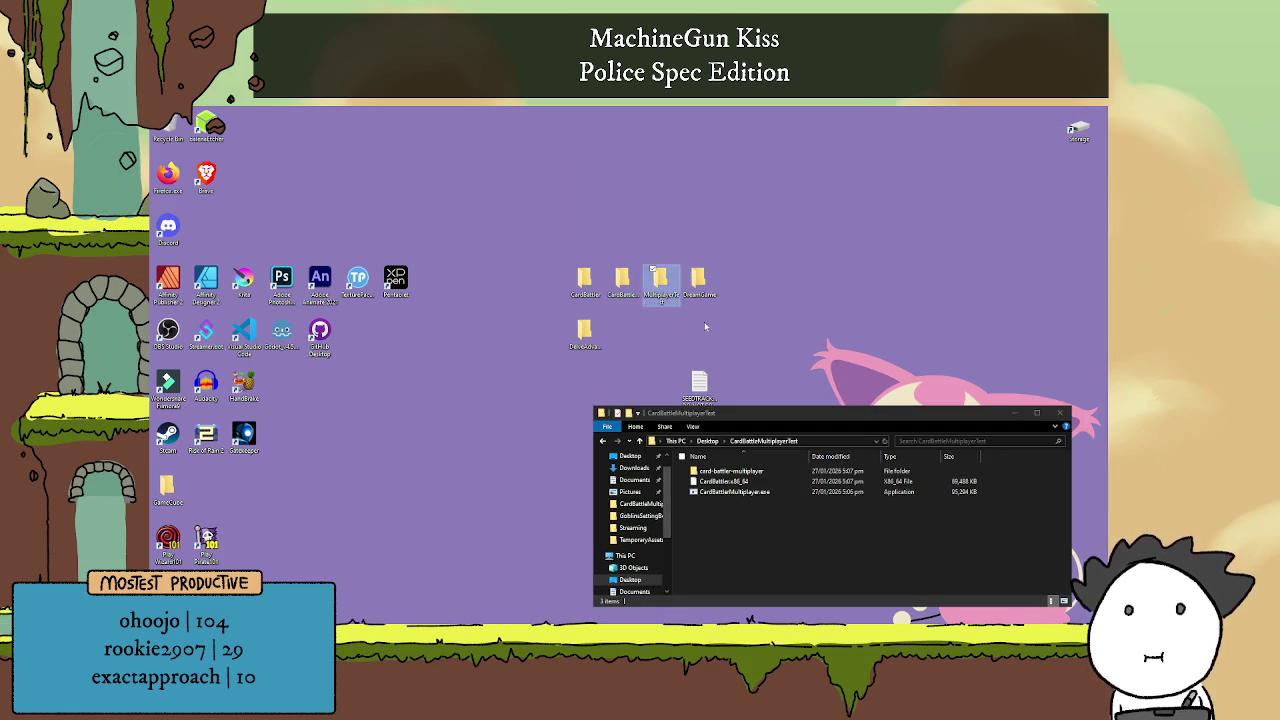
pyautogui.click(697, 285)
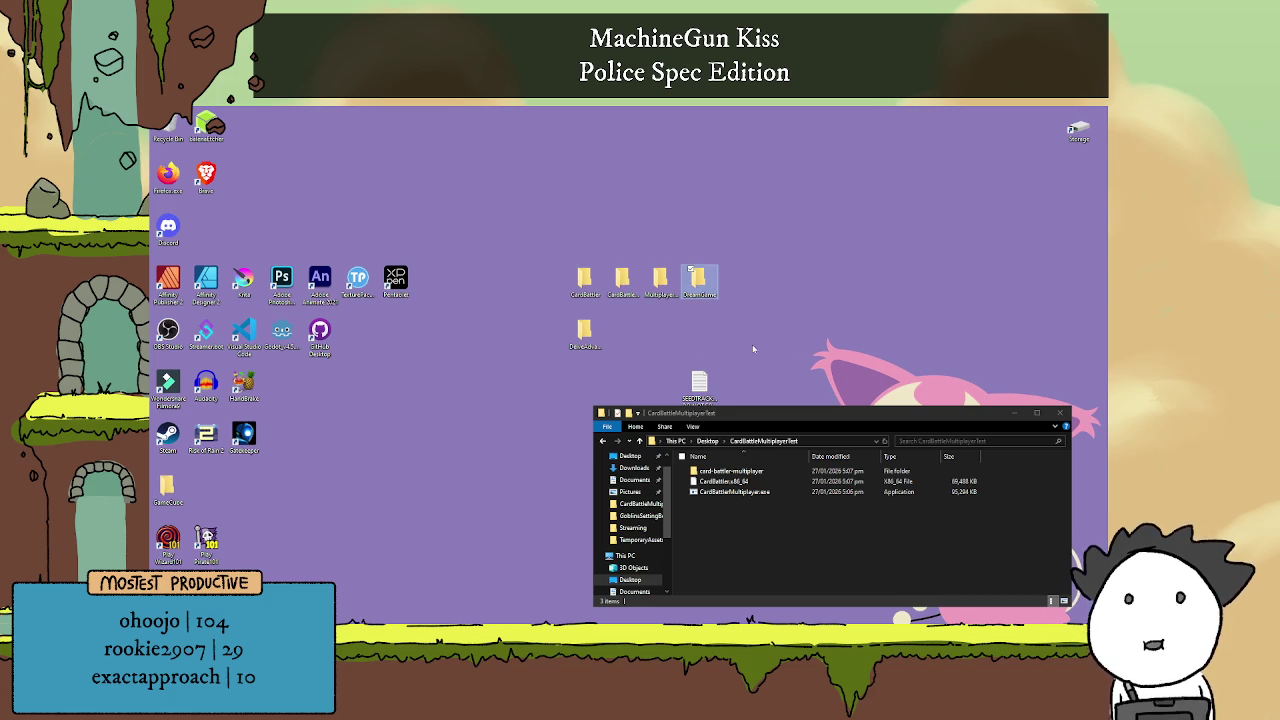
pyautogui.press('Delete')
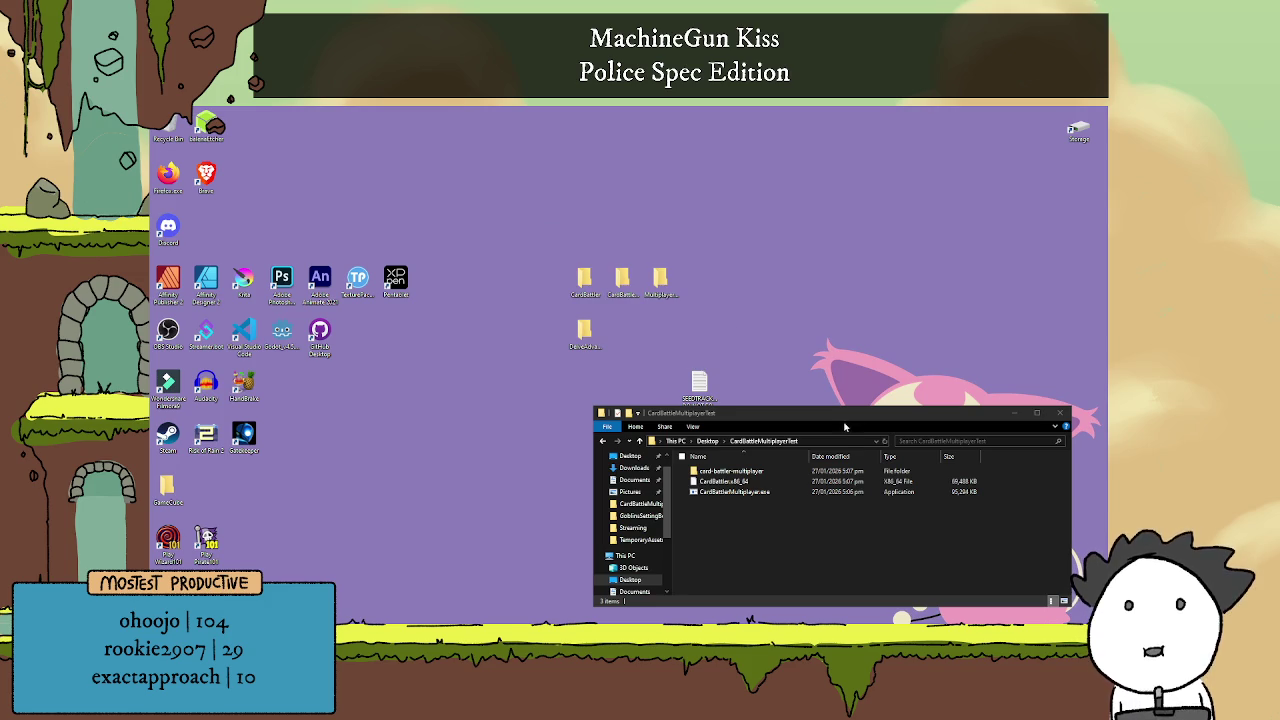
# - Drag the CardBattleMultiplayerTest Explorer window up and left toward the screen centre
pyautogui.moveTo(859, 416)
pyautogui.mouseDown()
pyautogui.moveTo(709, 354)
pyautogui.moveTo(652, 389)
pyautogui.mouseUp()
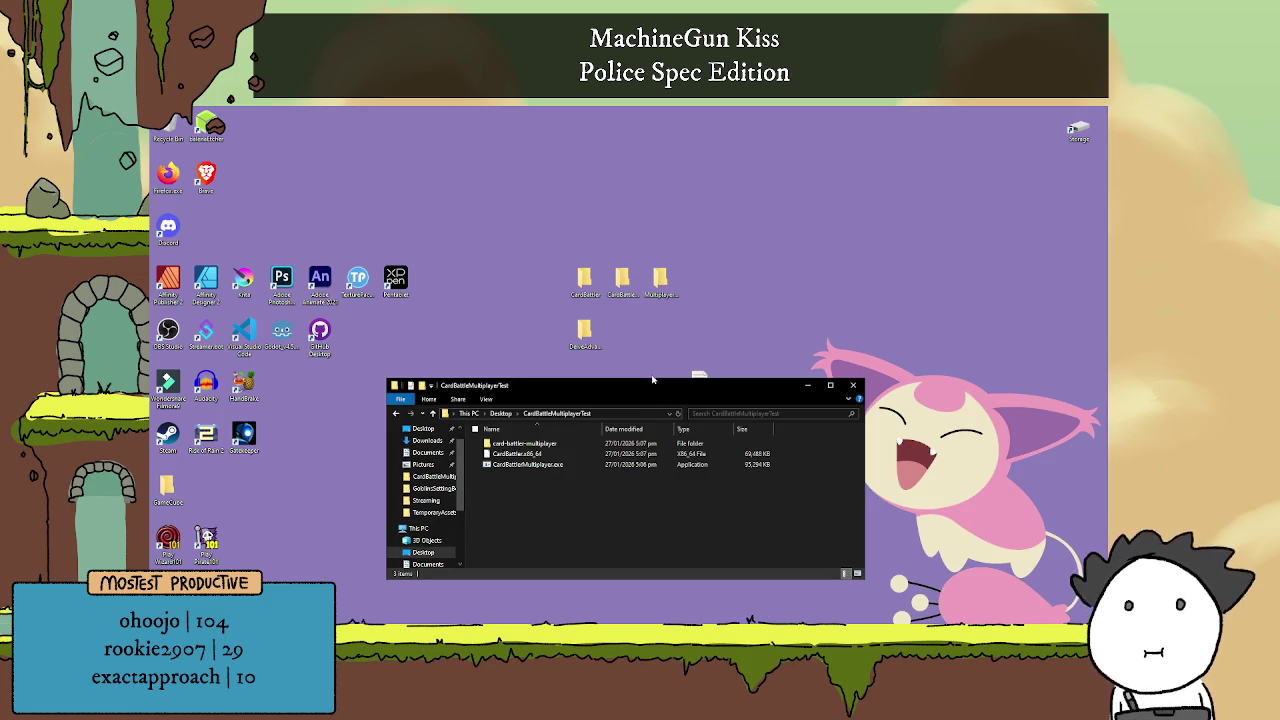